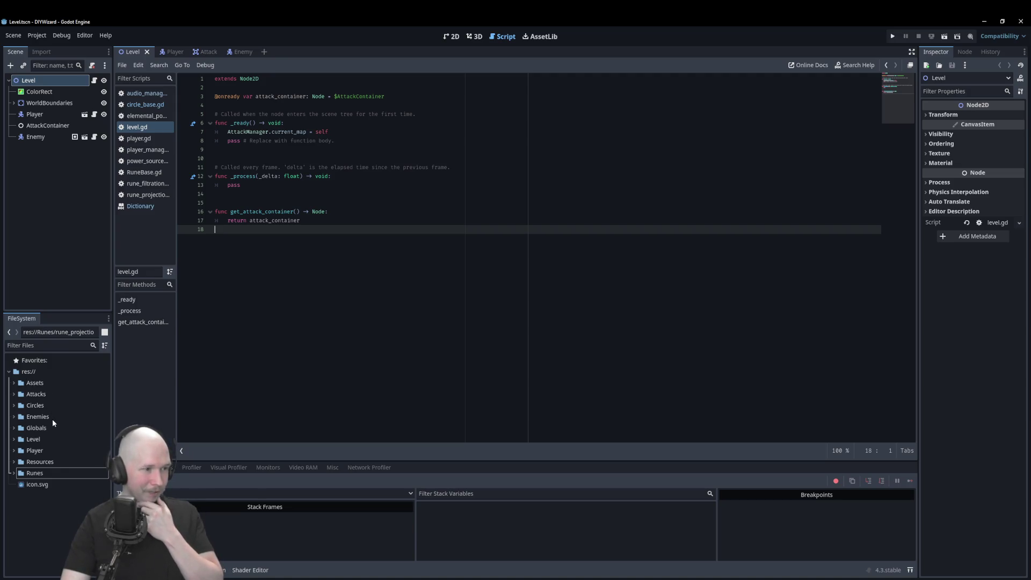
- Create a new folder at the res:// root and select it in the FileSystem dock
right_click(31, 371)
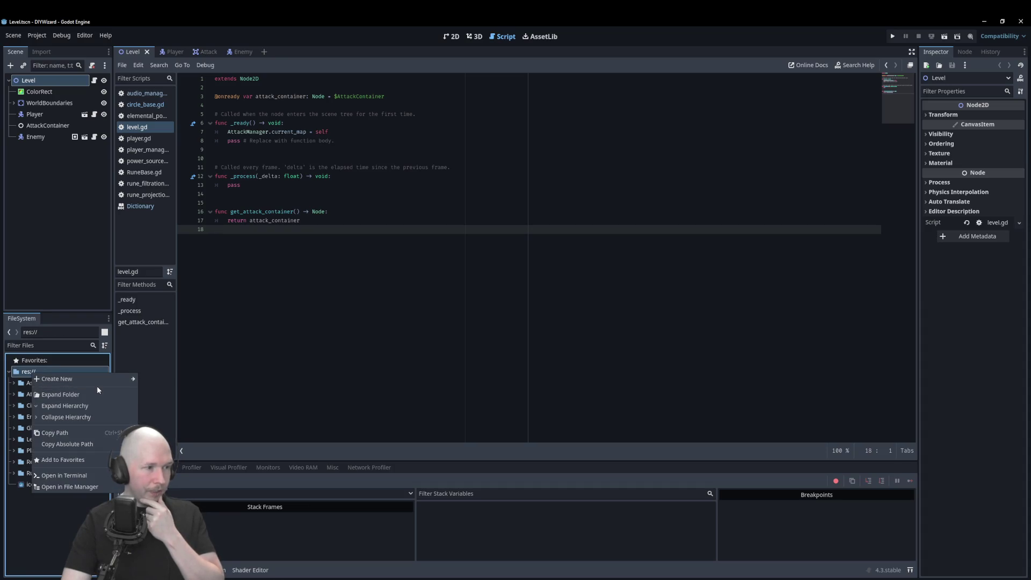
mouse_move(101, 383)
left_click(147, 381)
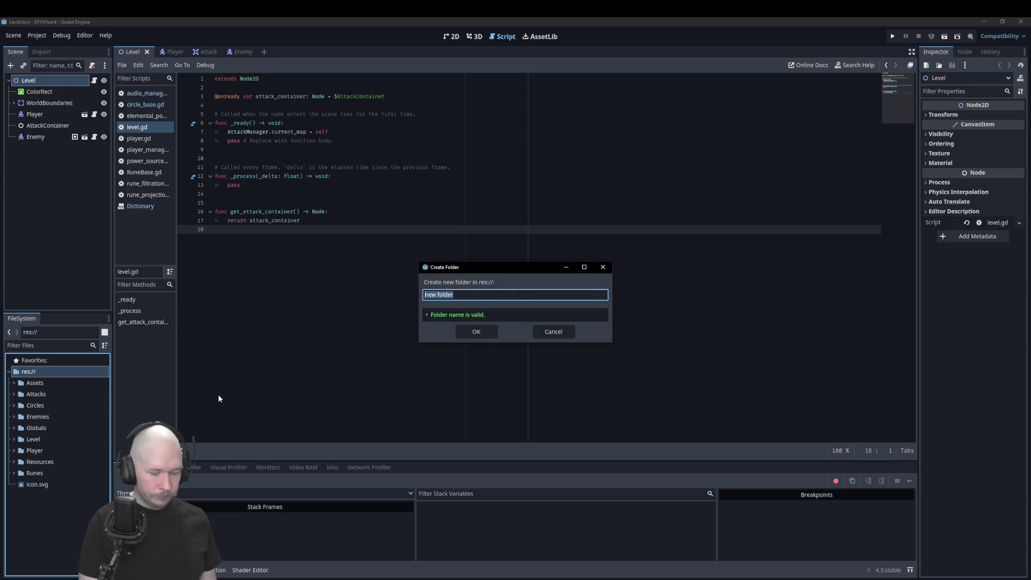
type("Managers")
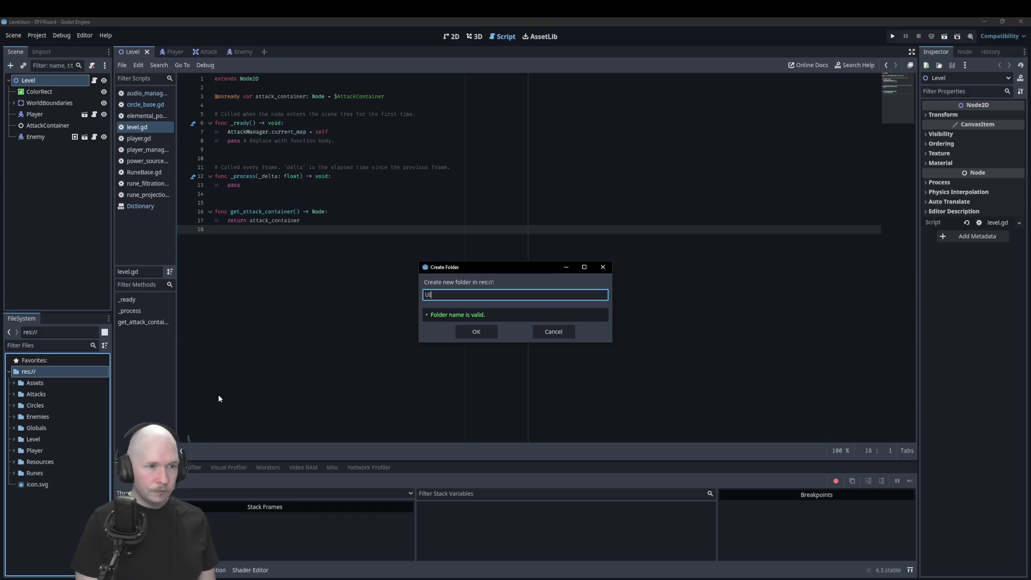
key("Return")
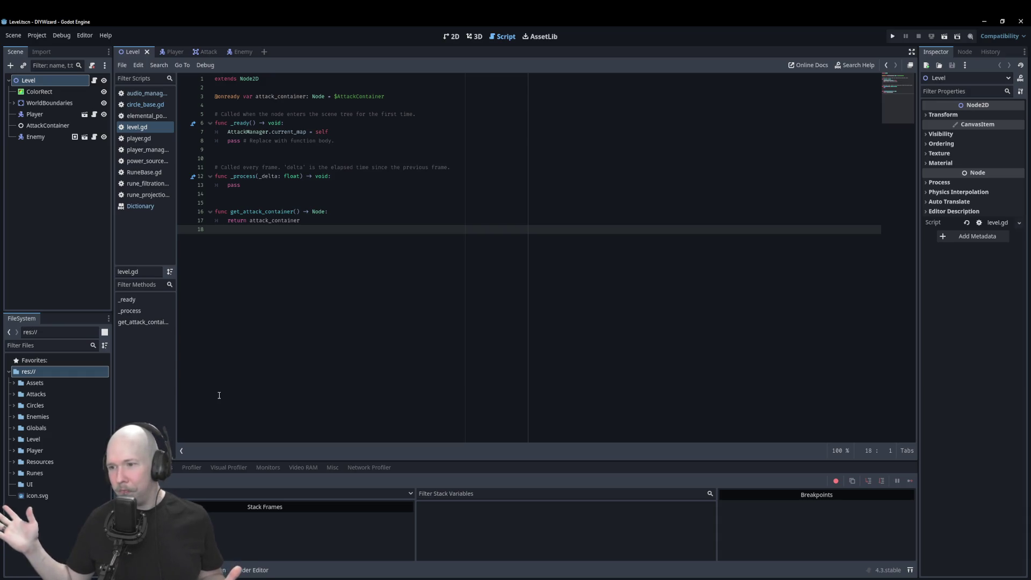
left_click(24, 484)
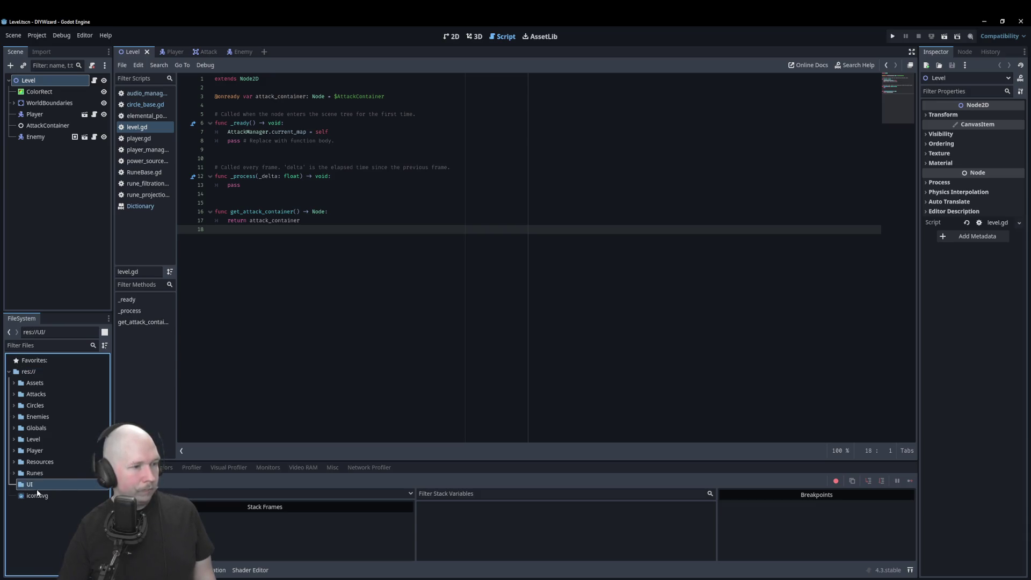
- Create a User Interface scene named CraftingMenu in the UI folder and switch to the 2D view
right_click(33, 485)
mouse_move(54, 411)
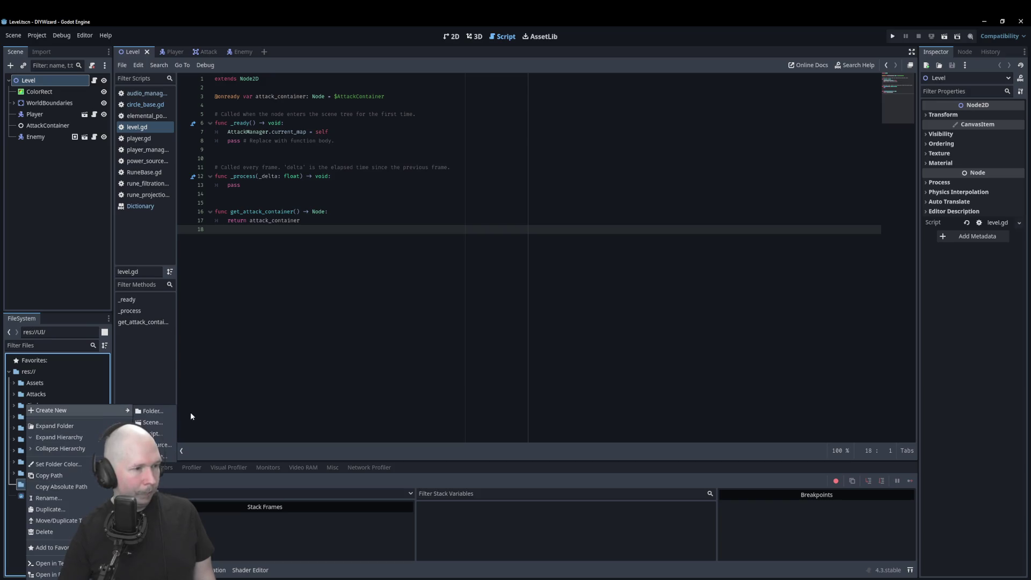
left_click(154, 422)
left_click(501, 276)
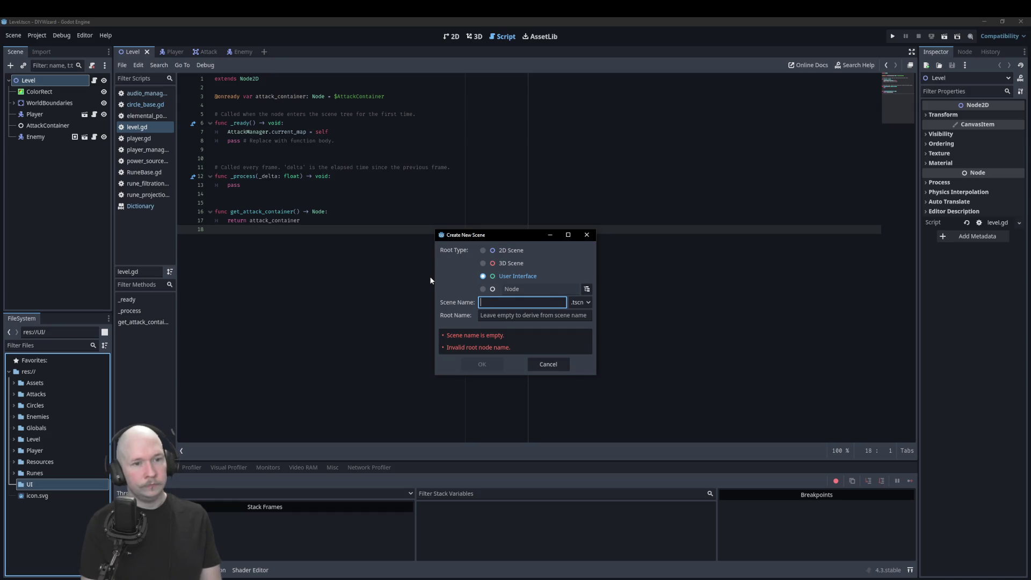
type("craftingM")
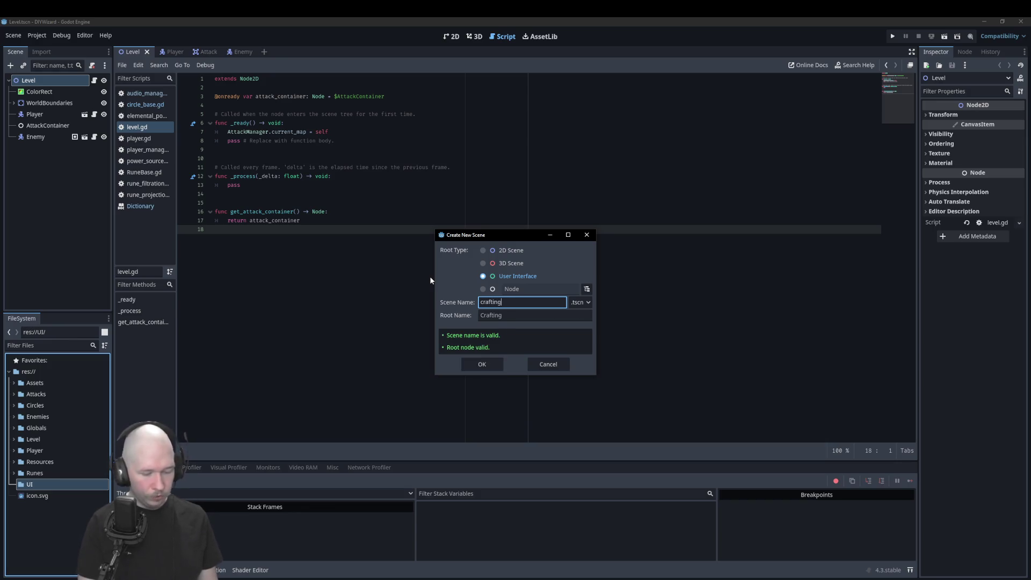
type("enu")
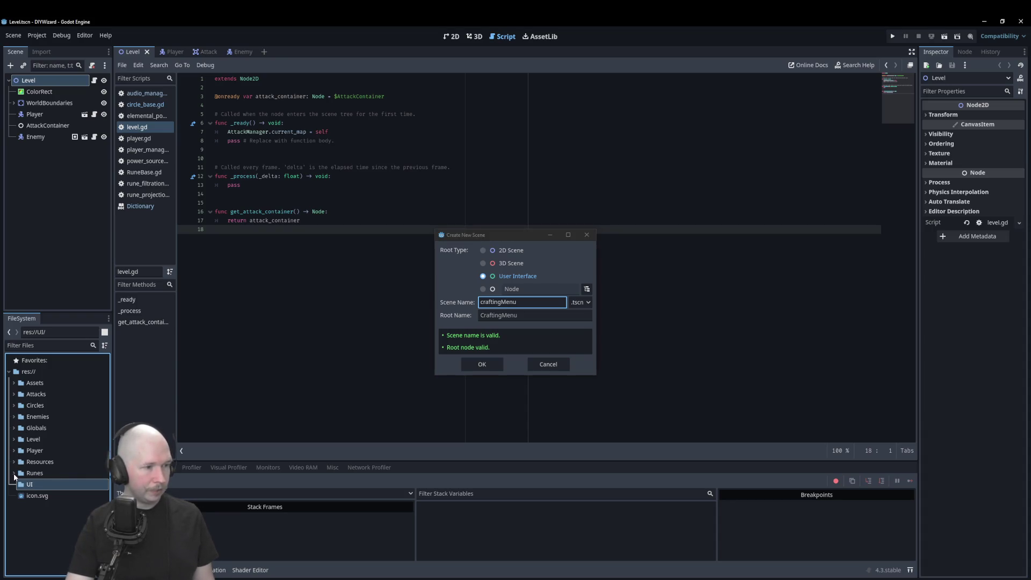
left_click(479, 315)
key("Delete")
type("C")
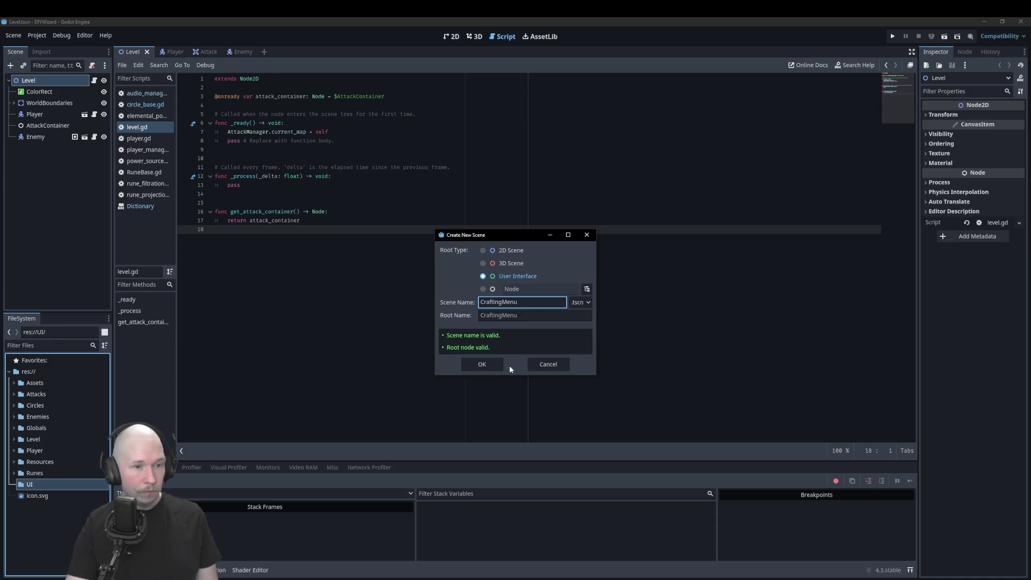
left_click(481, 364)
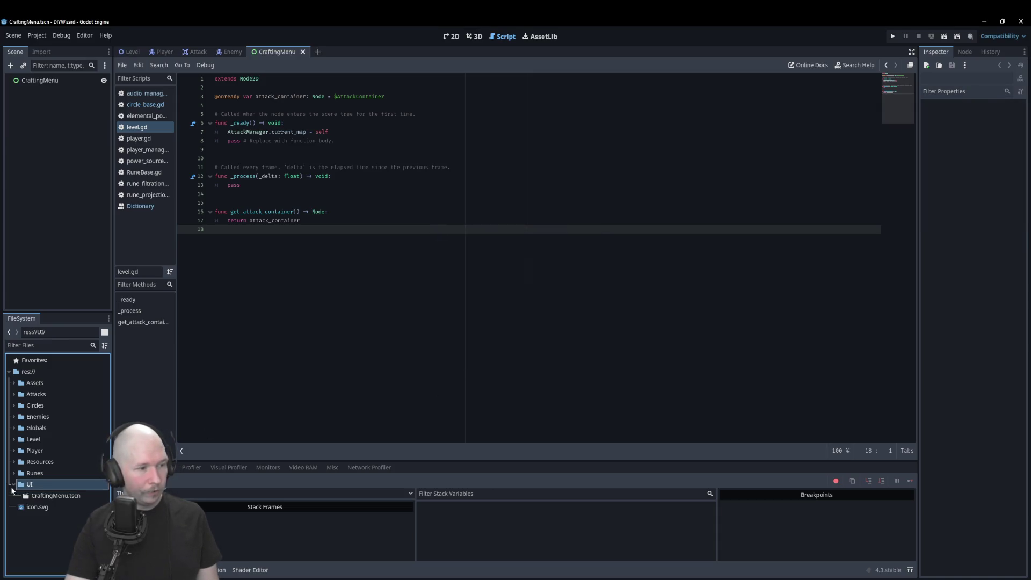
left_click(36, 496)
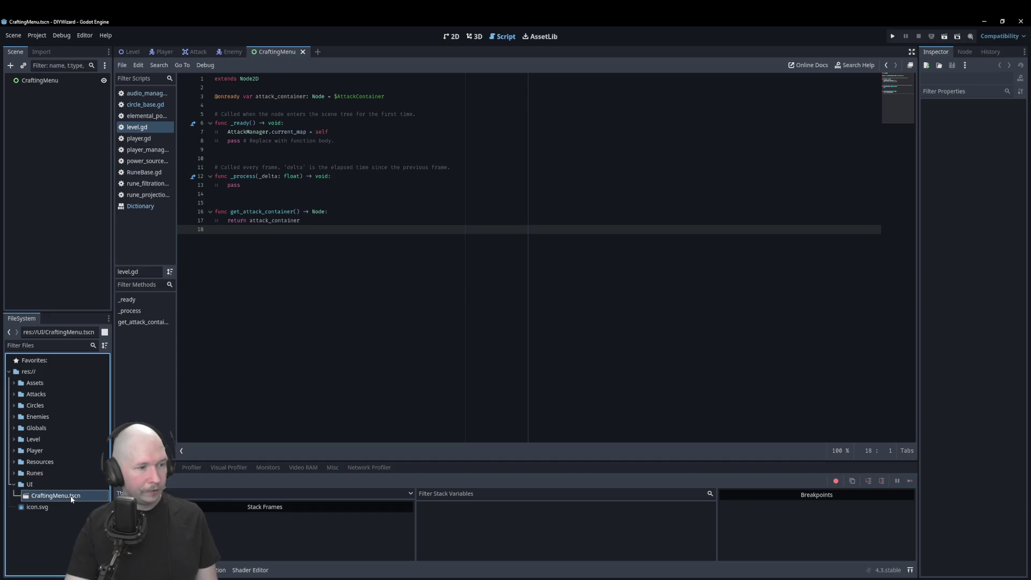
left_click(451, 38)
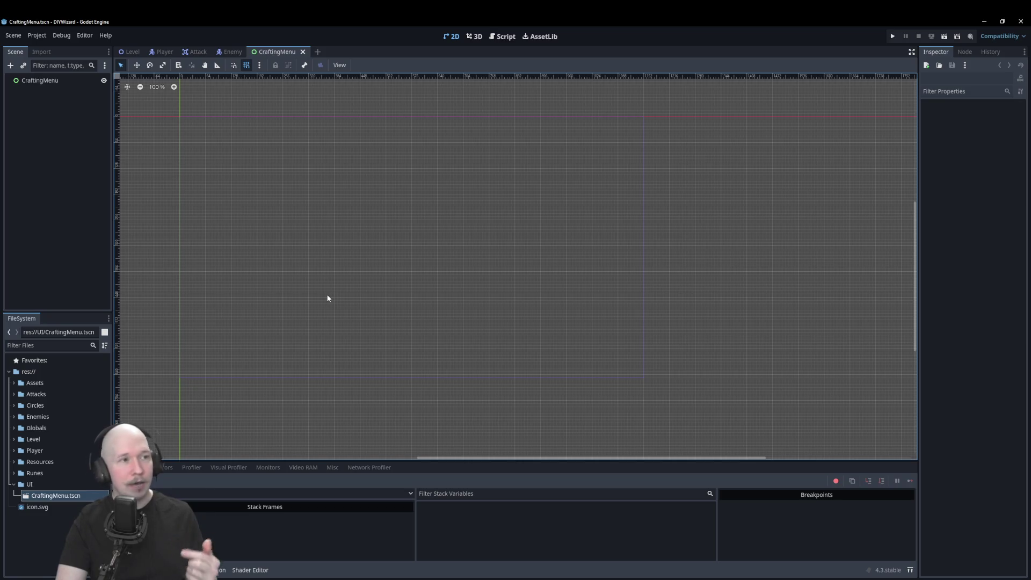
- Select the CraftingMenu root node and choose Add Child Node for it
left_click(56, 81)
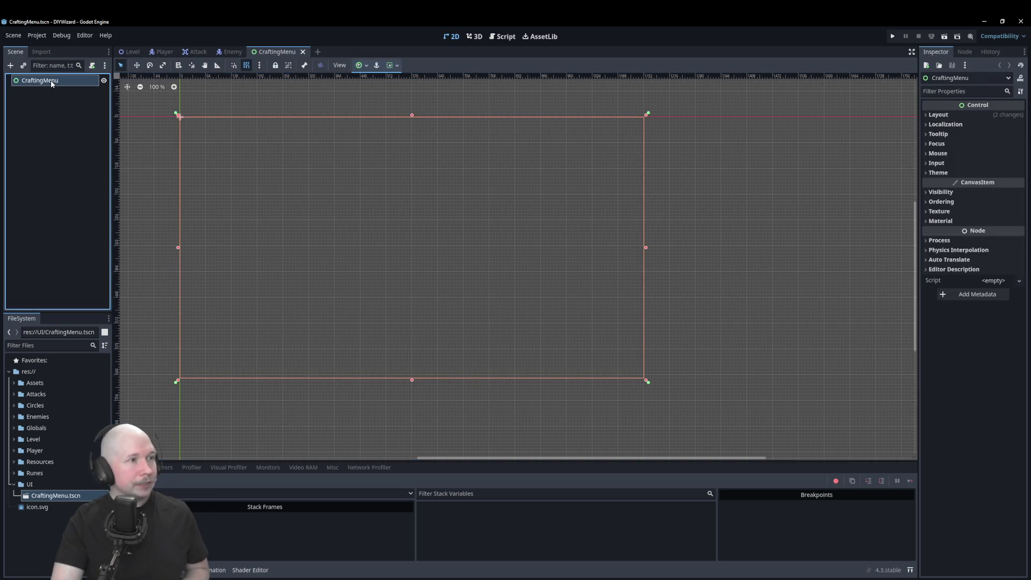
left_click(45, 109)
right_click(47, 81)
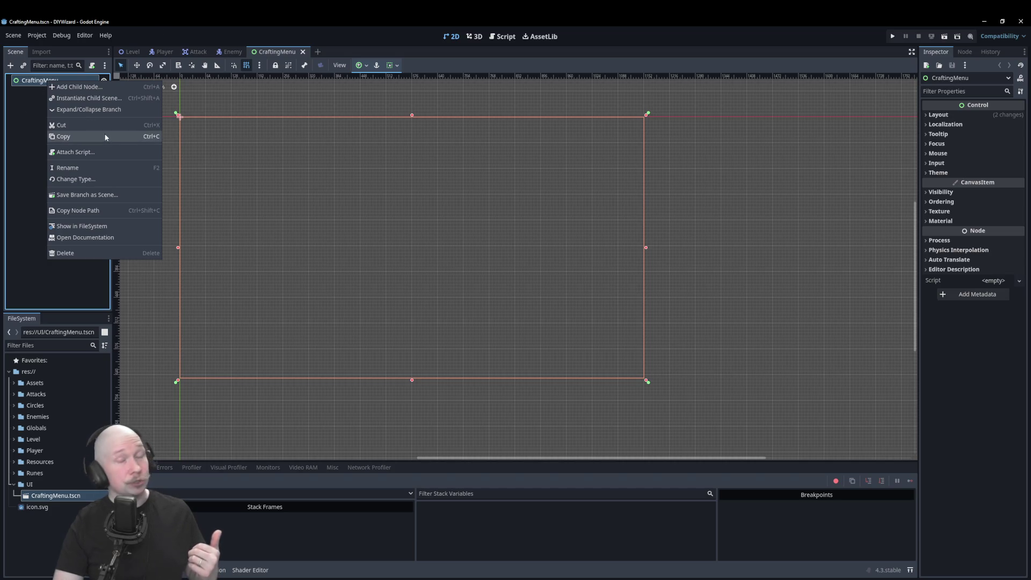
left_click(107, 87)
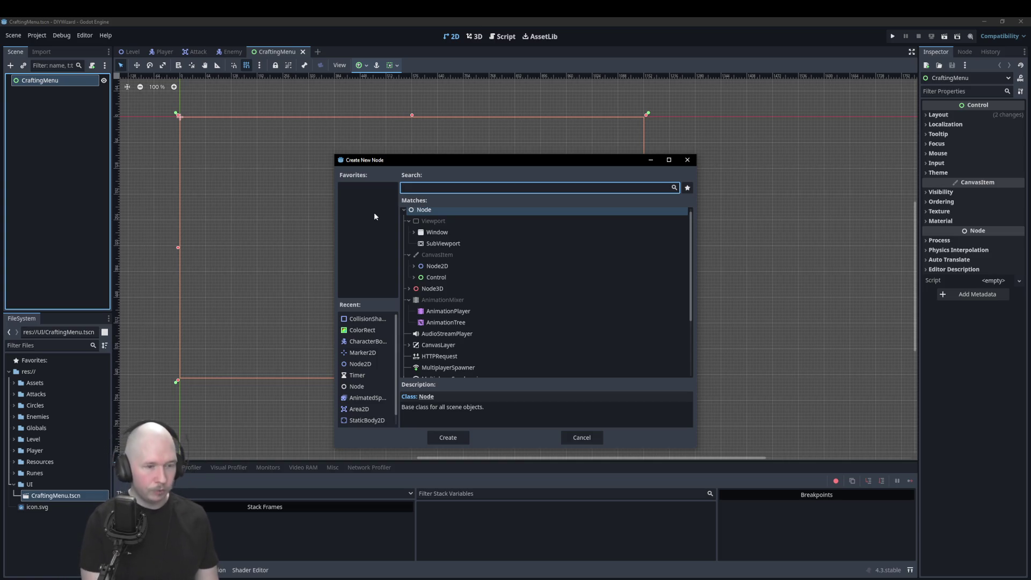
- Pick Panel from the Control node types and create it under CraftingMenu
left_click(414, 277)
scroll(524, 284, "down", 2)
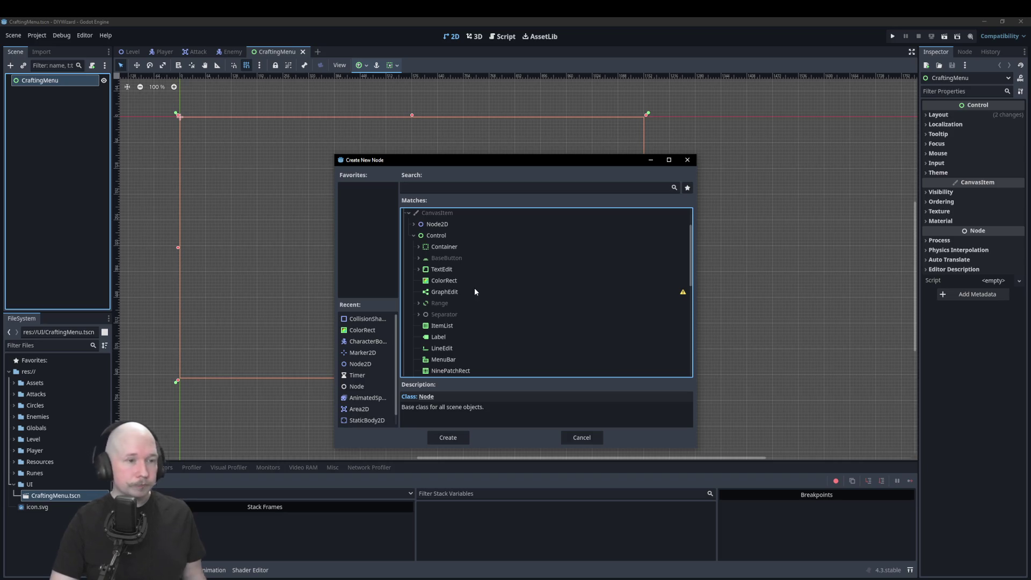
scroll(484, 293, "down", 2)
scroll(485, 292, "down", 4)
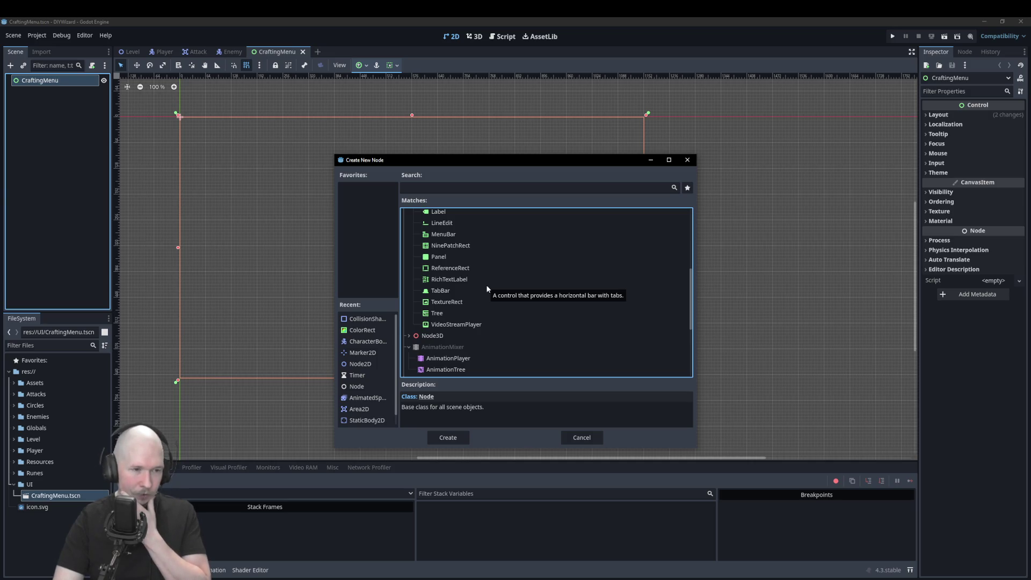
scroll(518, 274, "up", 2)
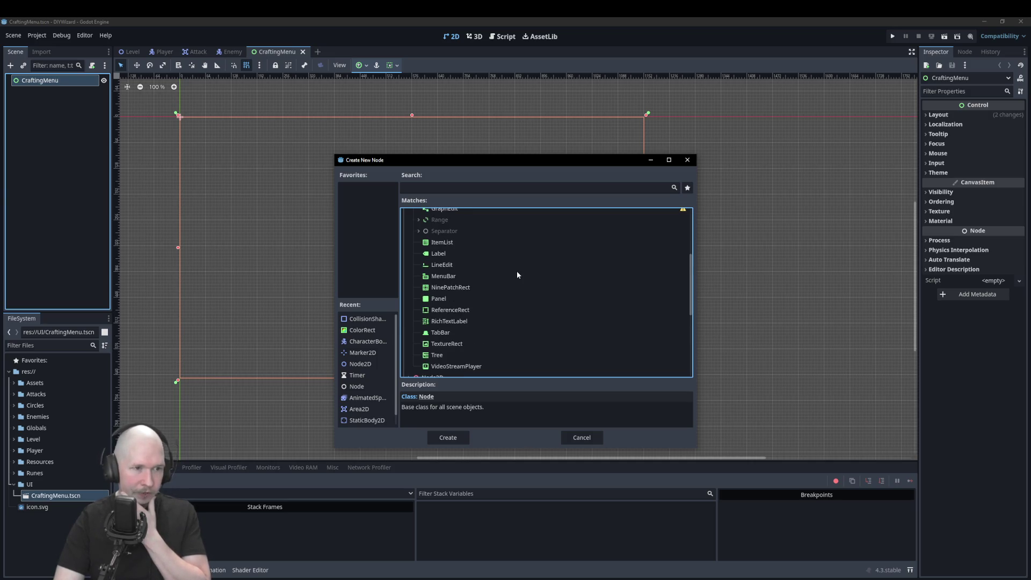
left_click(506, 299)
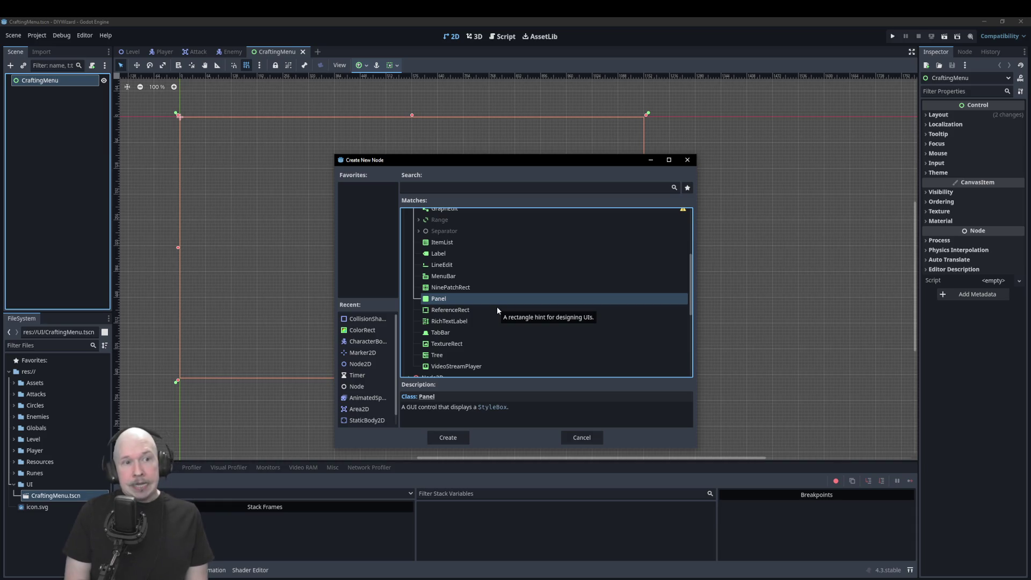
left_click(460, 444)
scroll(316, 191, "up", 10)
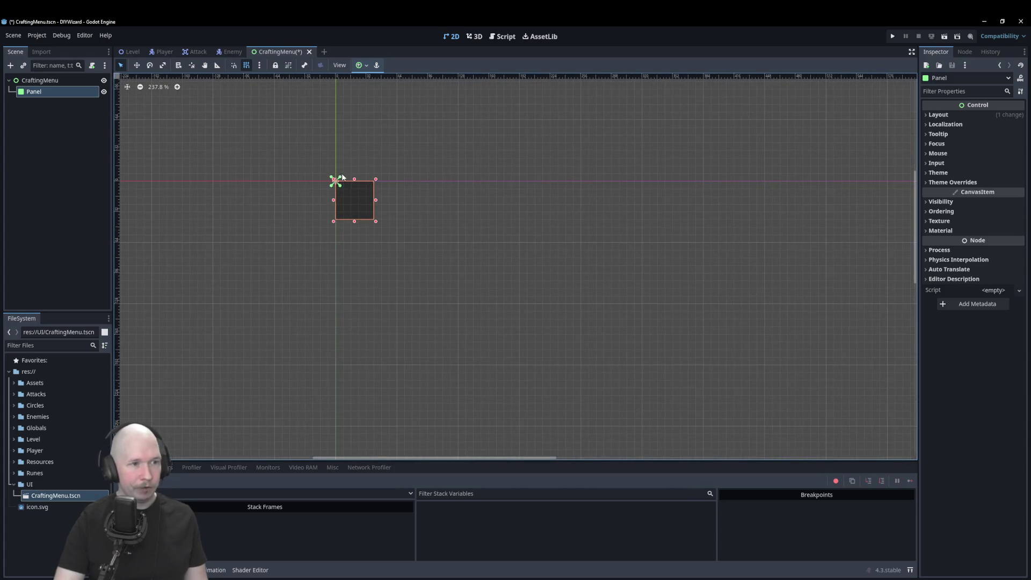
- Enlarge the Panel into a wide rectangle with its top-left corner snapped to the origin
left_click_drag(376, 221, 585, 304)
scroll(311, 253, "down", 10)
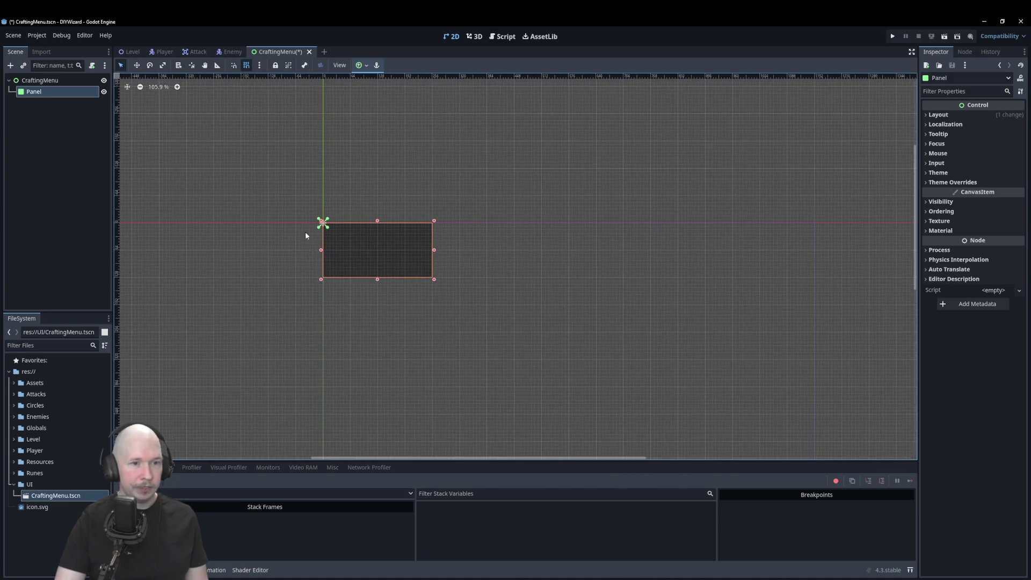
scroll(249, 210, "down", 1)
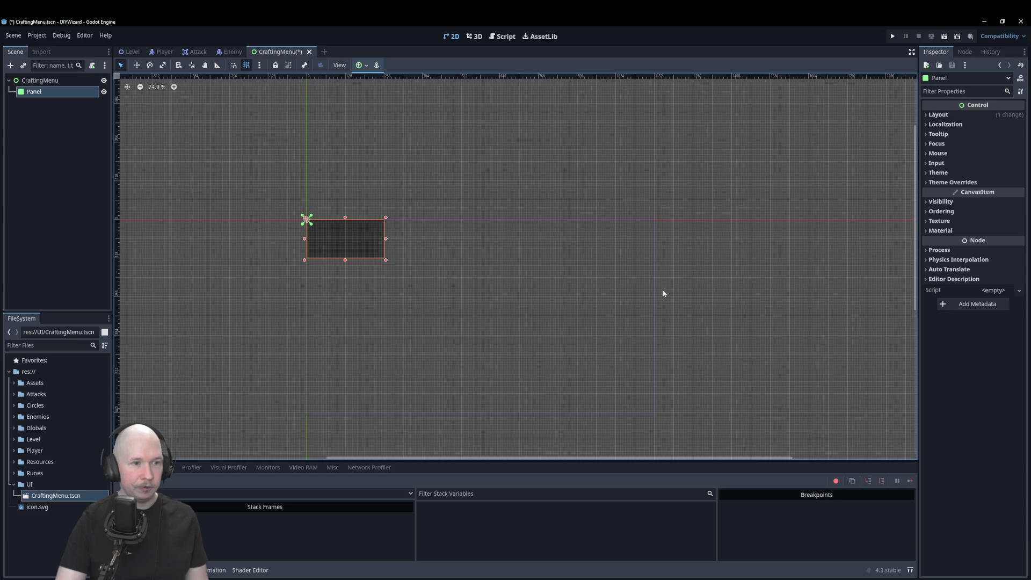
mouse_move(366, 250)
left_mouse_down()
mouse_move(494, 301)
mouse_move(462, 302)
mouse_move(467, 289)
mouse_move(578, 358)
left_mouse_up()
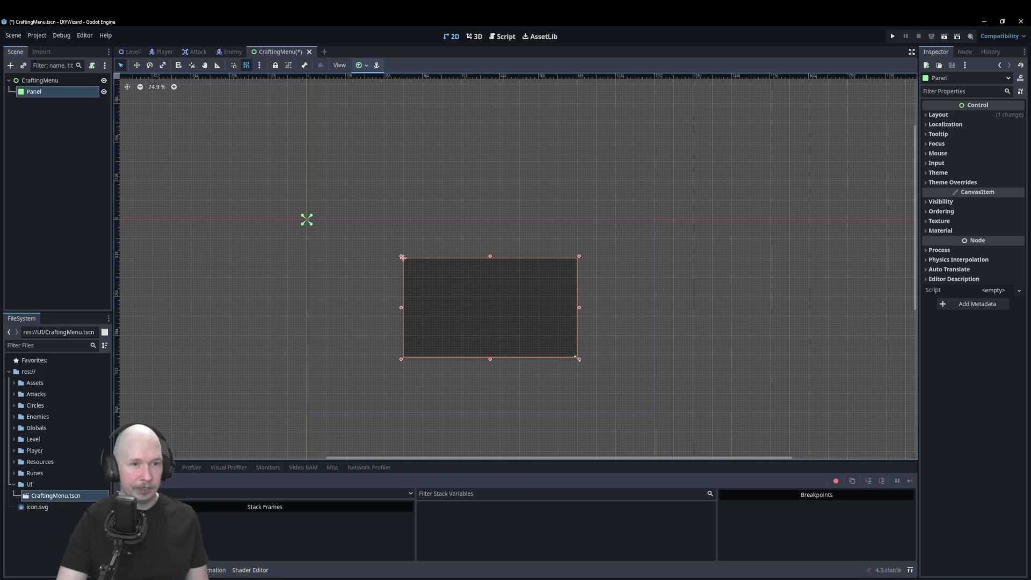
scroll(357, 308, "up", 2)
mouse_move(537, 317)
left_mouse_down()
mouse_move(377, 267)
mouse_move(391, 257)
left_mouse_up()
scroll(325, 260, "up", 2)
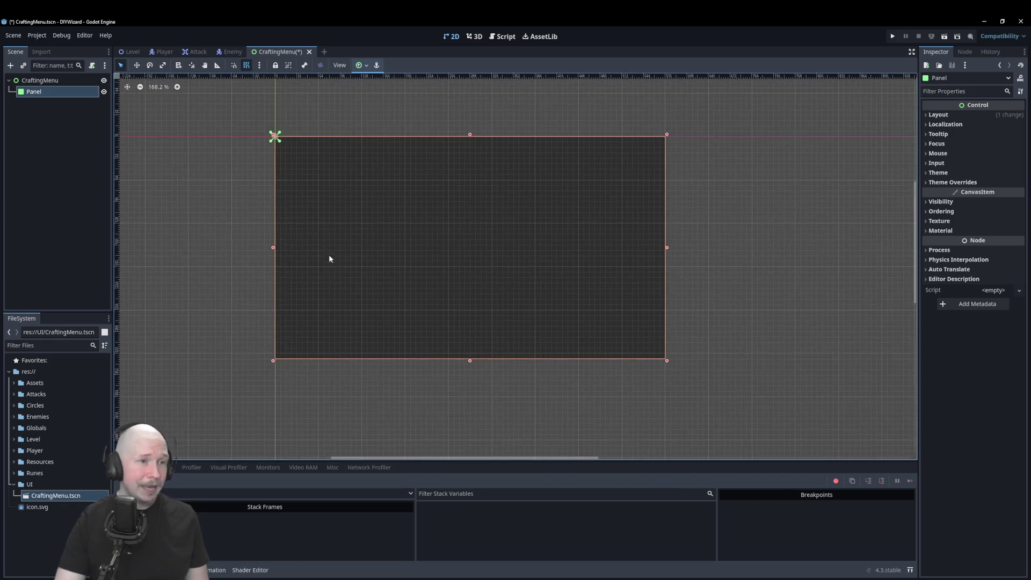
scroll(525, 259, "up", 1)
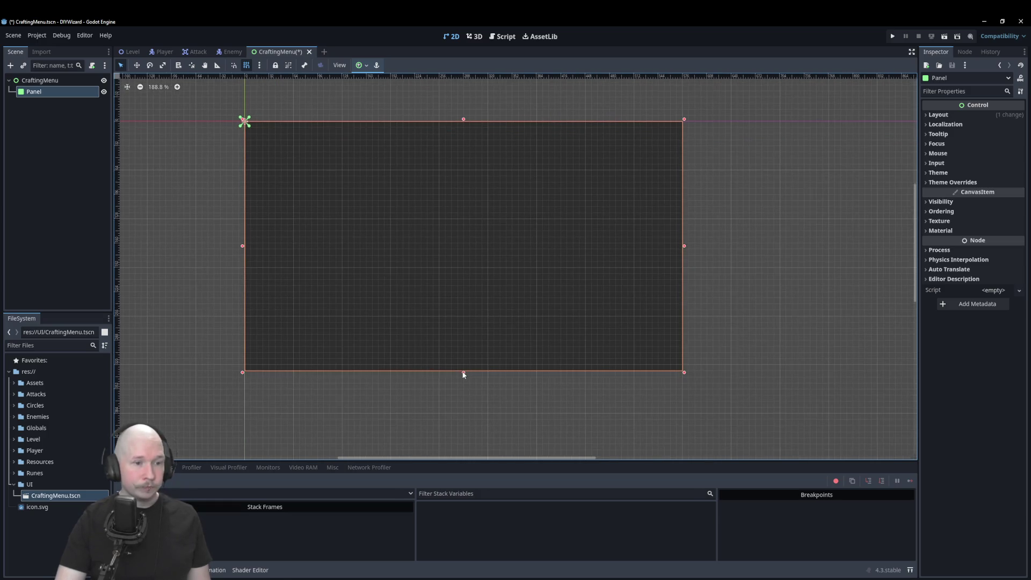
- Widen the Panel further to the right and start adding a child node to it
left_click(479, 391)
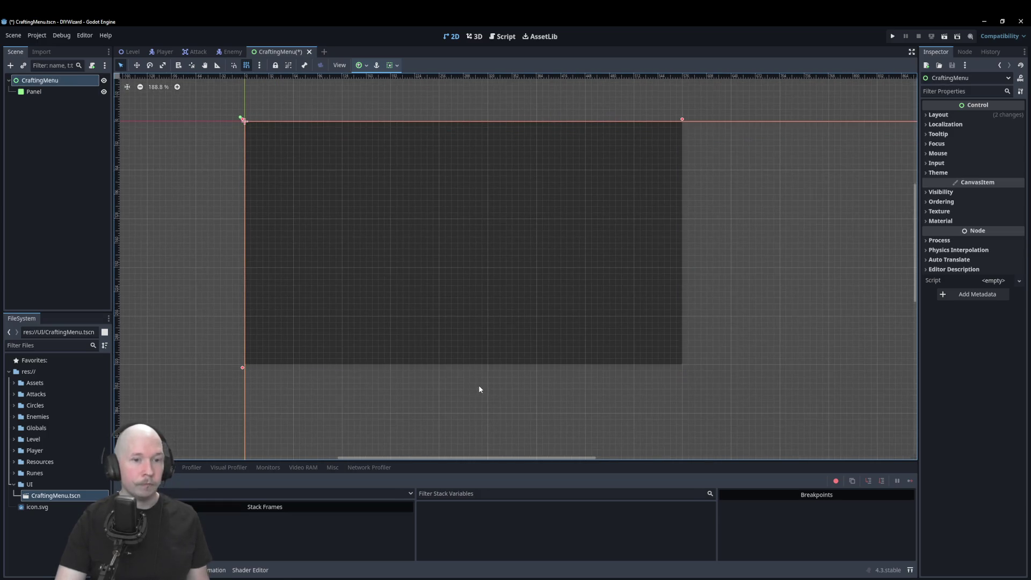
left_click(497, 294)
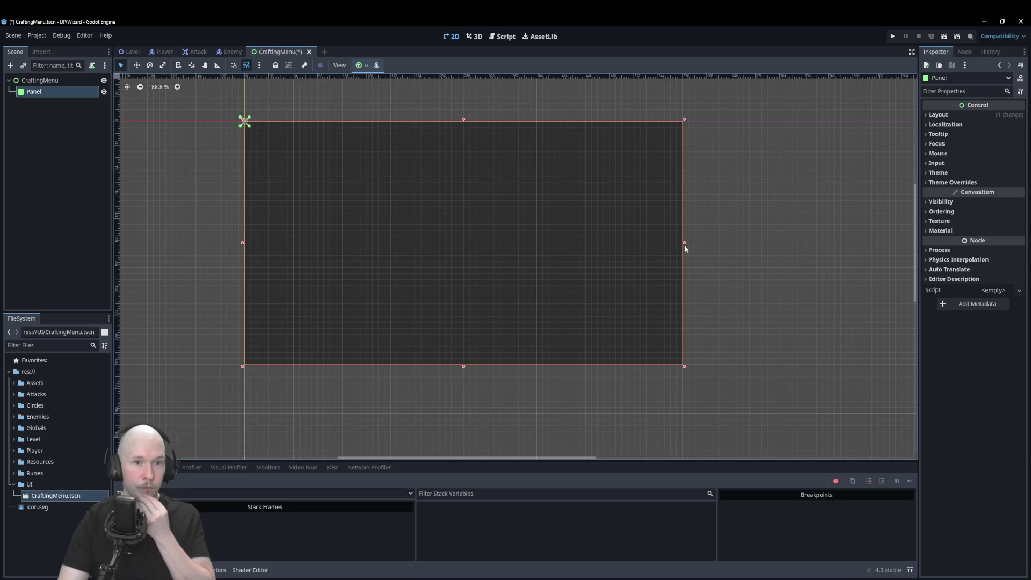
left_click_drag(686, 244, 830, 241)
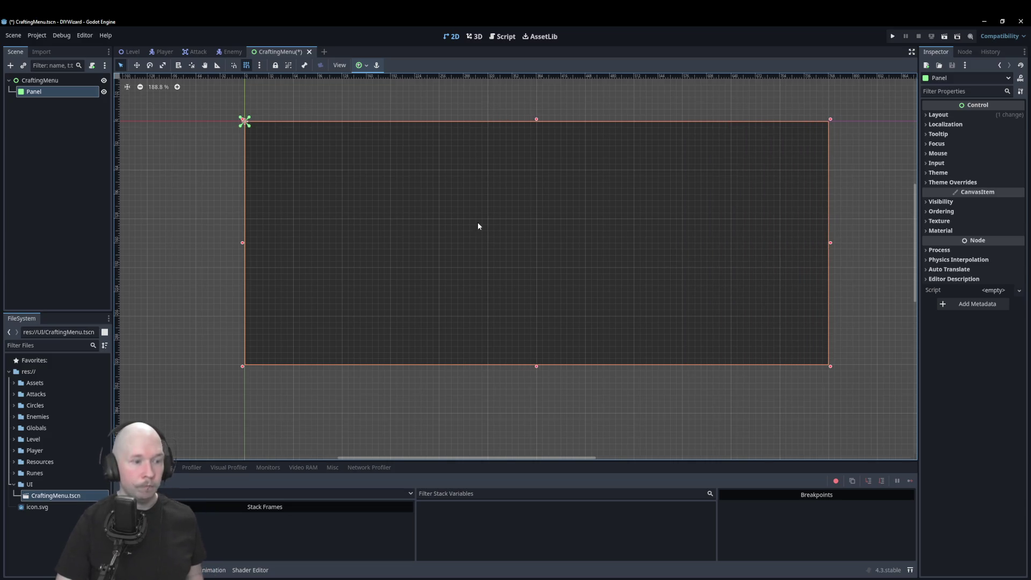
right_click(43, 92)
left_click(52, 97)
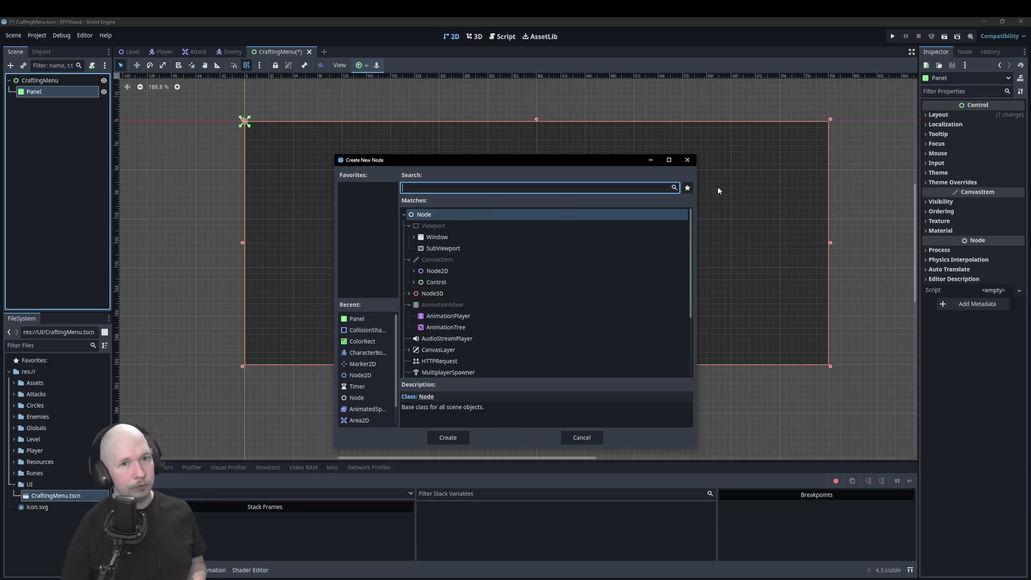
- Create a MarginContainer from the Container types under the Panel and stretch it across the Panel
left_click(414, 282)
scroll(486, 289, "down", 2)
left_click(483, 252)
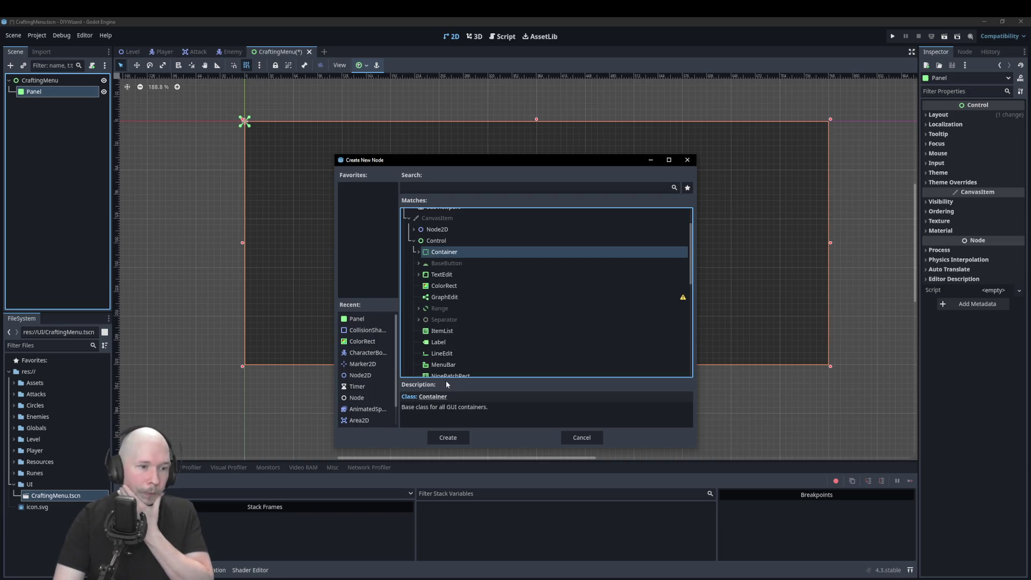
left_click(417, 252)
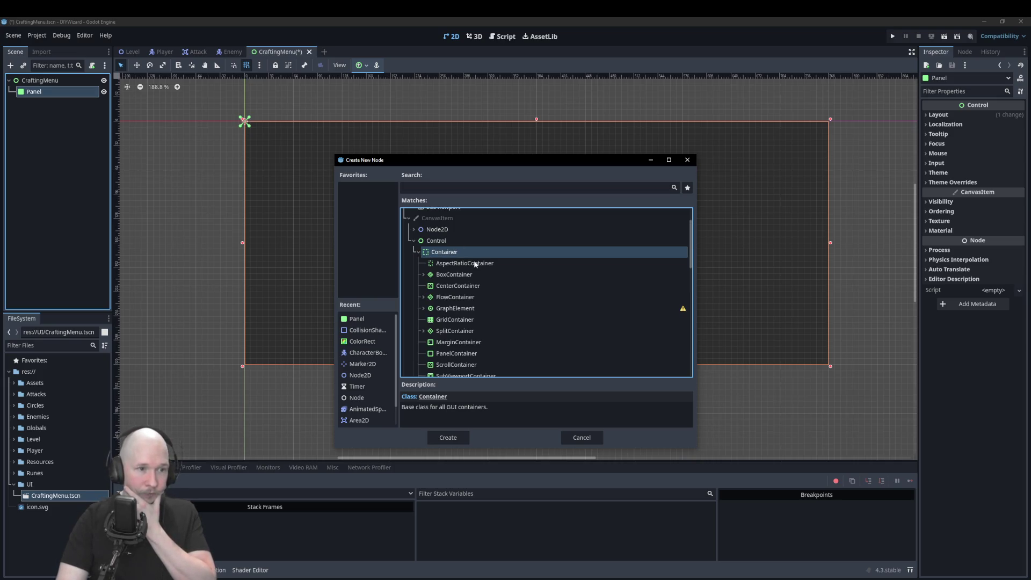
scroll(475, 265, "down", 1)
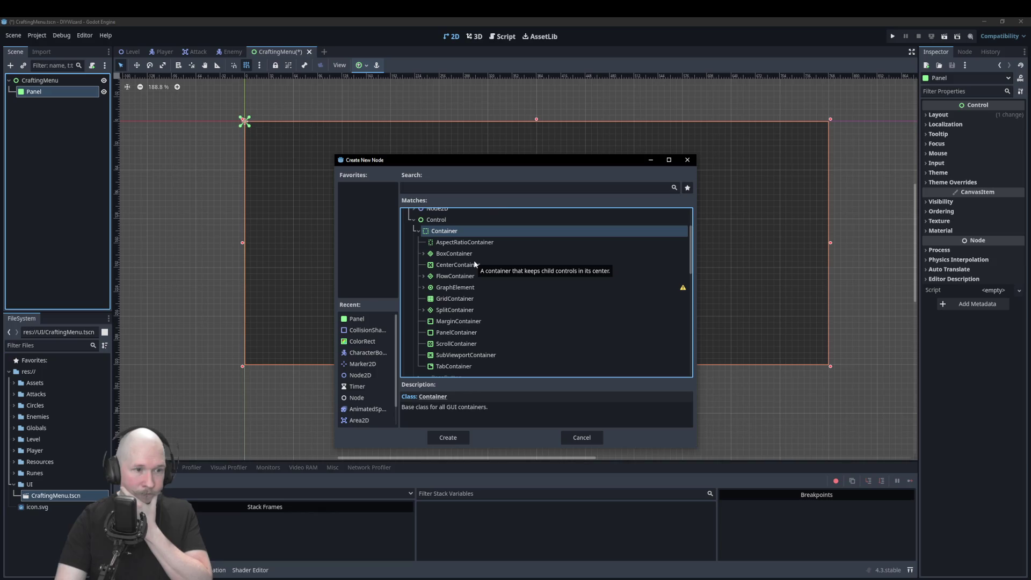
scroll(474, 264, "down", 1)
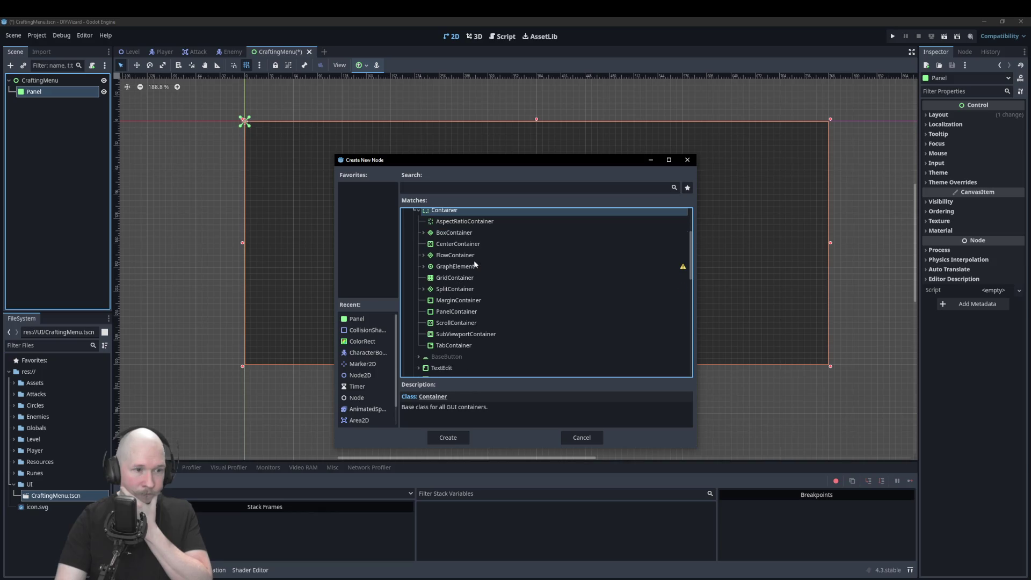
left_click(470, 300)
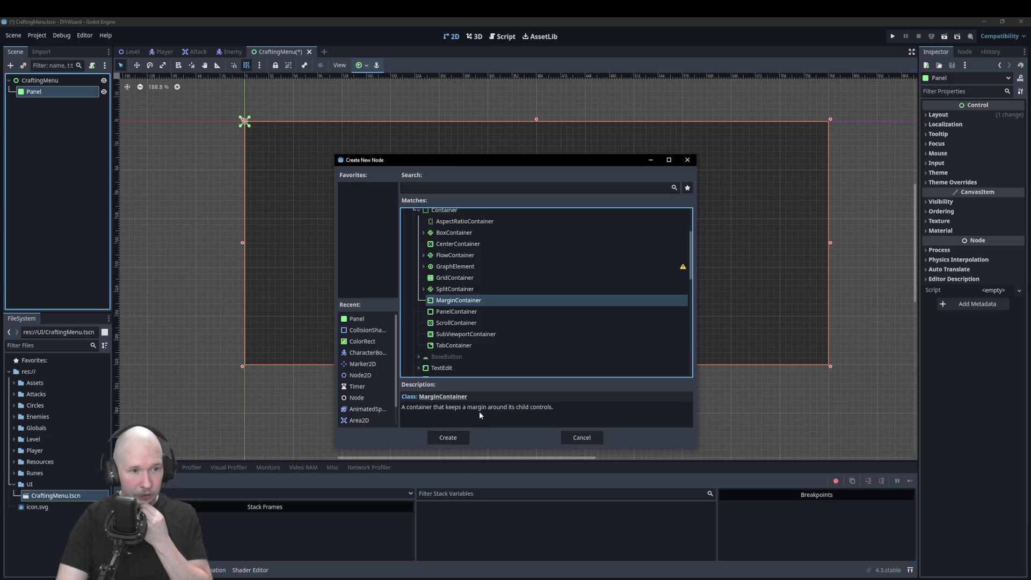
left_click(456, 437)
mouse_move(277, 155)
left_mouse_down()
mouse_move(543, 223)
mouse_move(798, 329)
mouse_move(757, 318)
left_mouse_up()
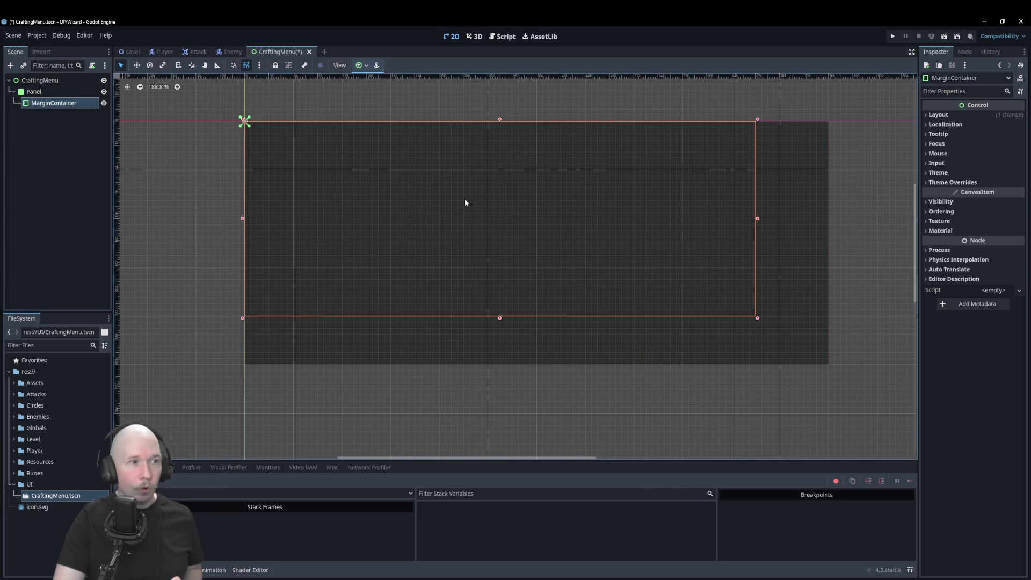
- Apply the Full Rect anchor preset so the MarginContainer fills the Panel
left_click(365, 65)
left_click(405, 136)
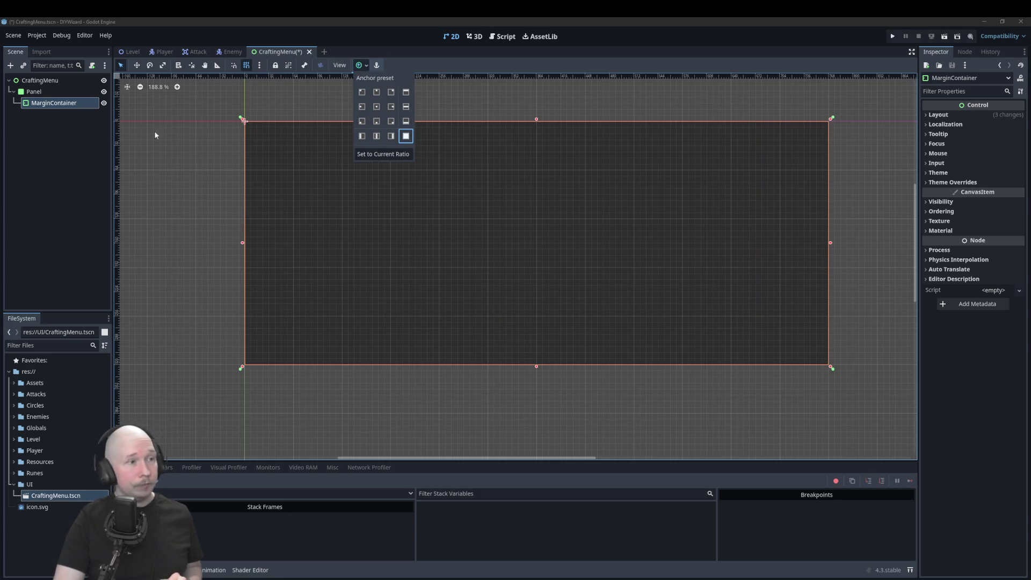
left_click(958, 115)
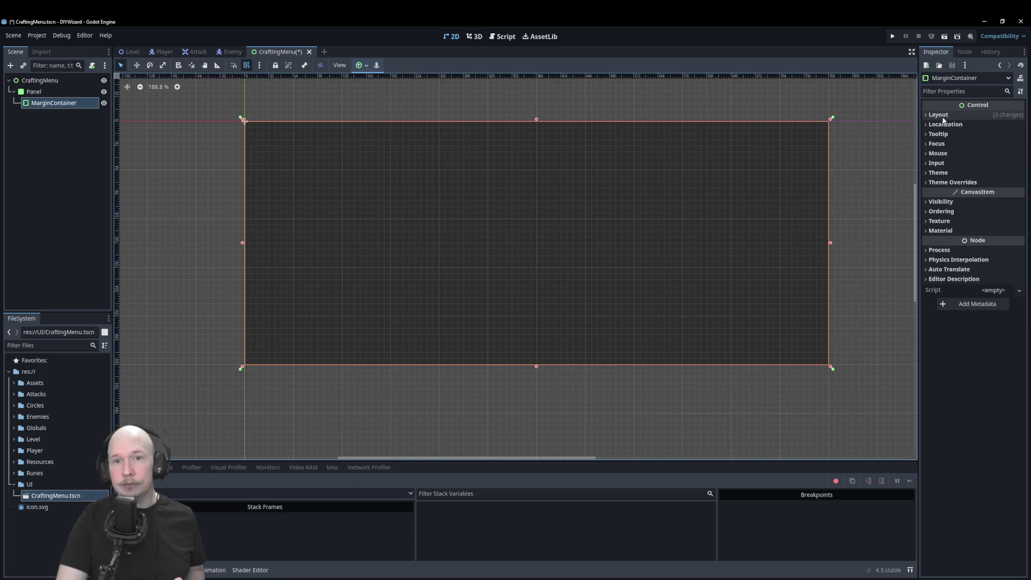
left_click(940, 115)
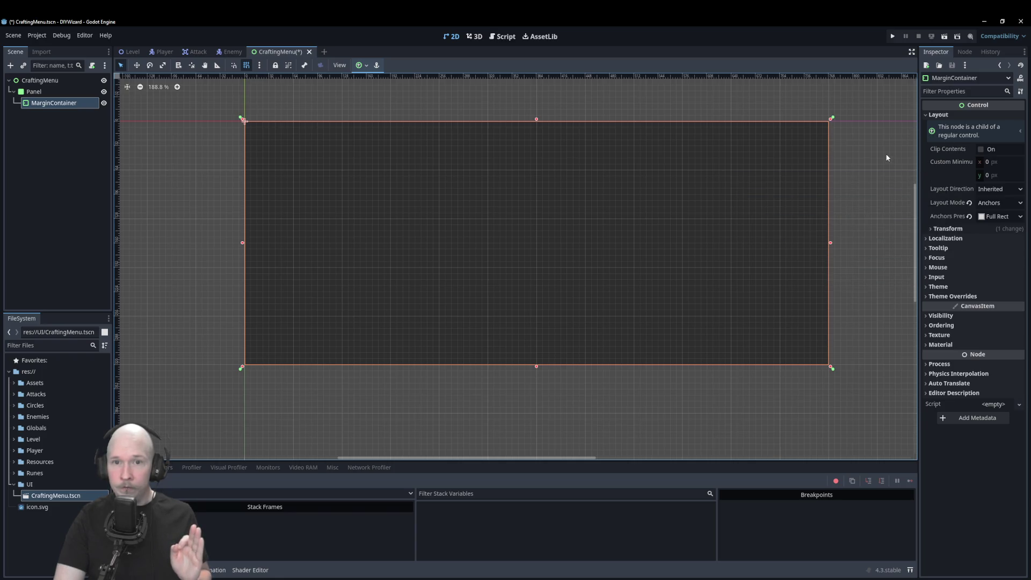
left_click(925, 114)
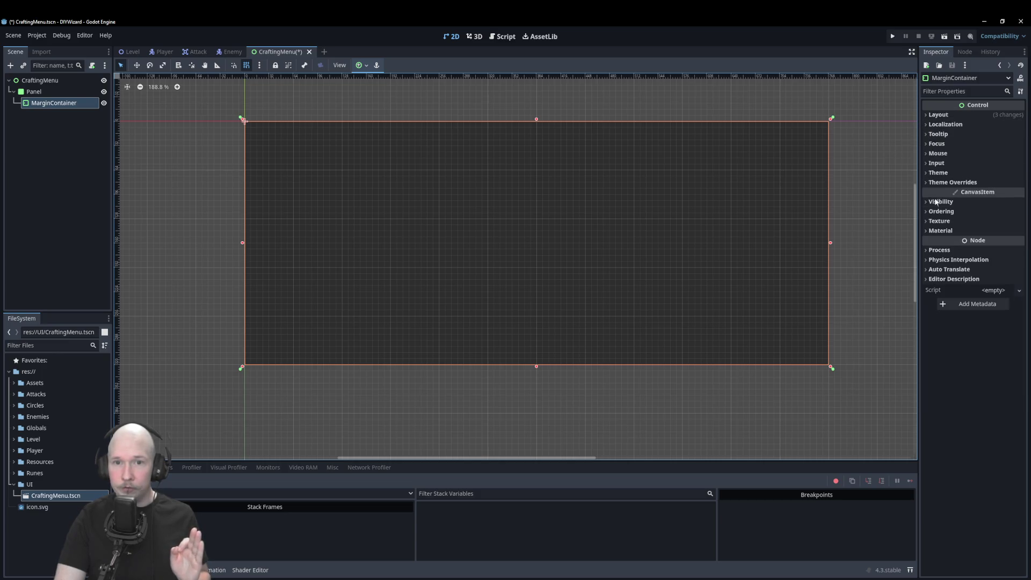
- Expand Theme Overrides > Constants in the Inspector to show the four margin constants
left_click(924, 172)
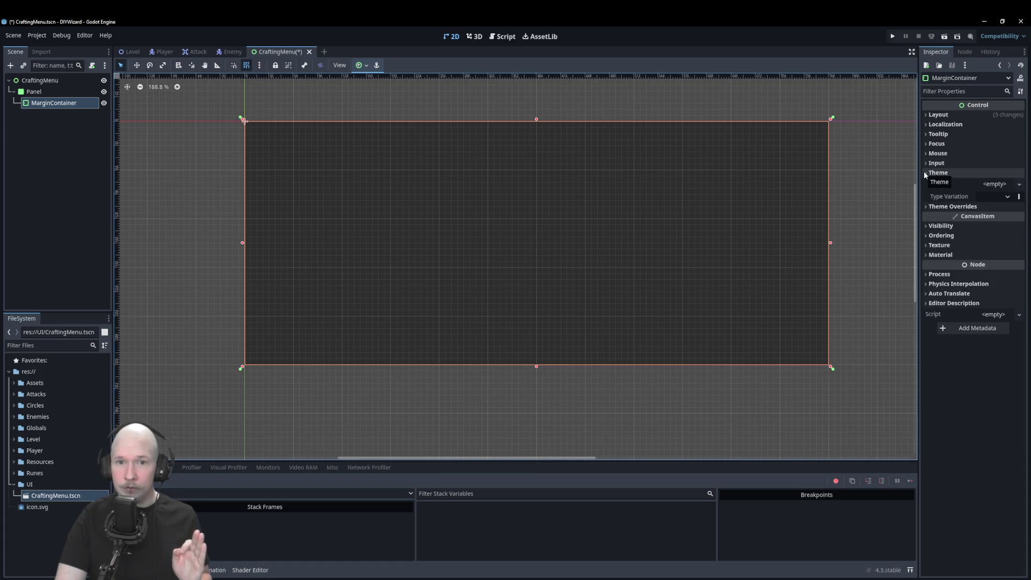
left_click(924, 172)
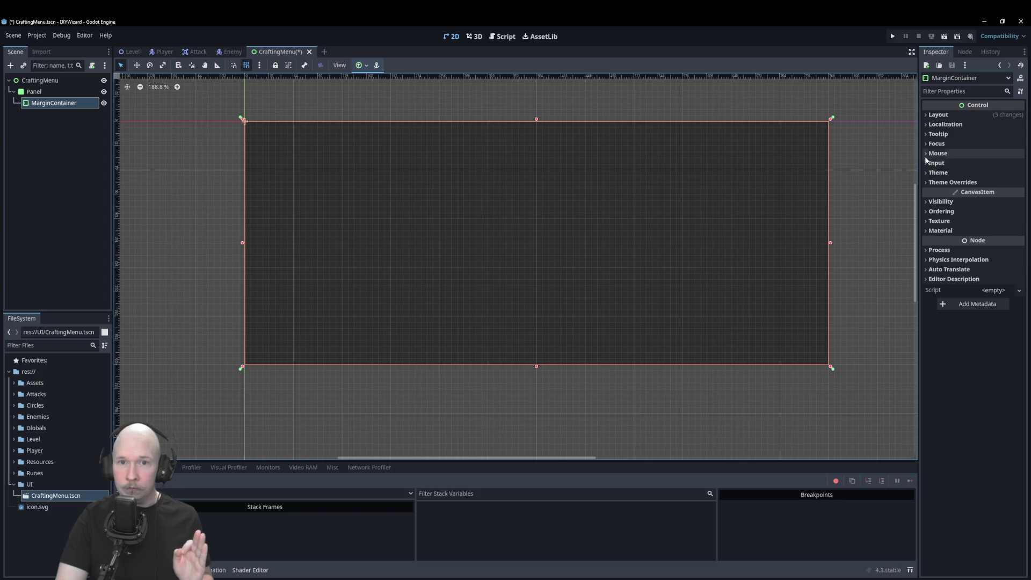
left_click(926, 134)
left_click(926, 134)
left_click(926, 124)
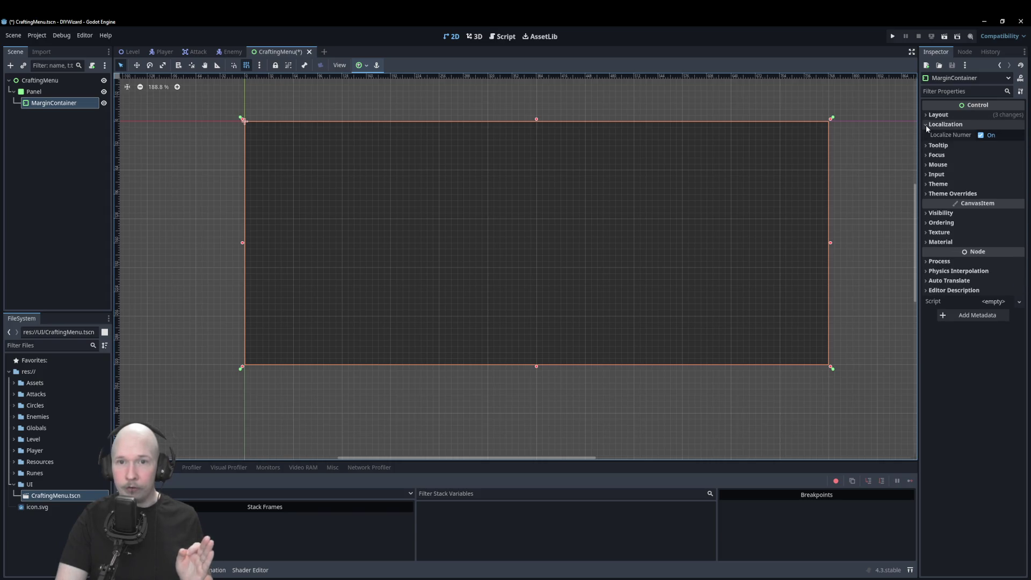
left_click(926, 124)
left_click(926, 143)
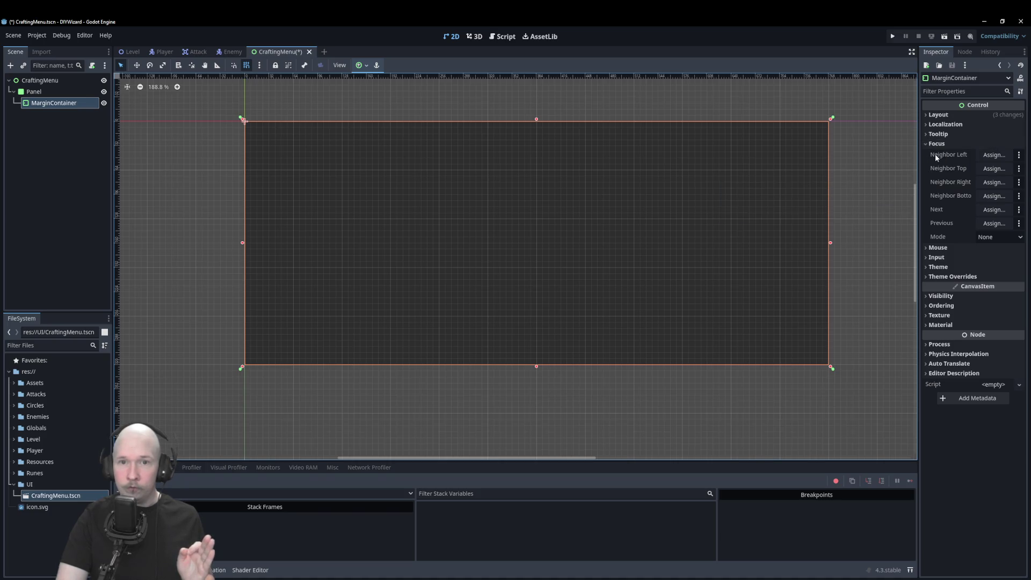
mouse_move(935, 154)
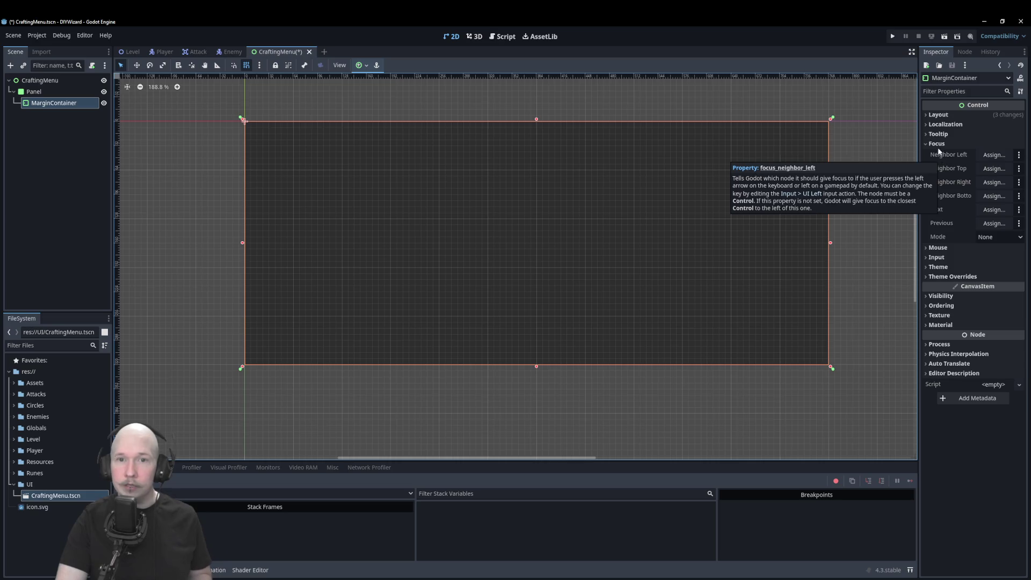
left_click(923, 143)
left_click(923, 164)
left_click(922, 164)
left_click(925, 181)
left_click(930, 192)
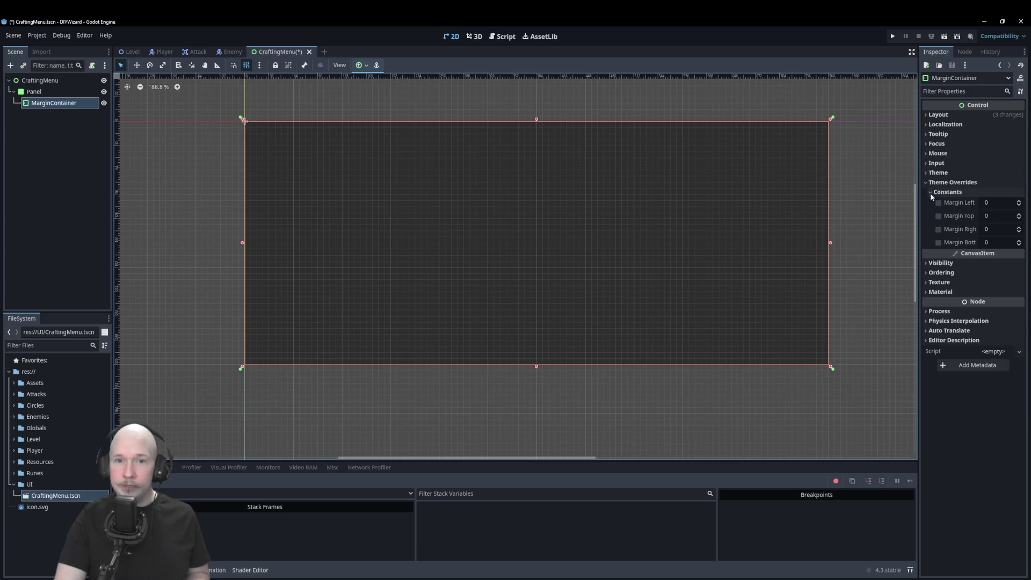
- Enable the left, top, right and bottom margin overrides and set each to 10
left_click(938, 203)
left_click(938, 215)
left_click(938, 229)
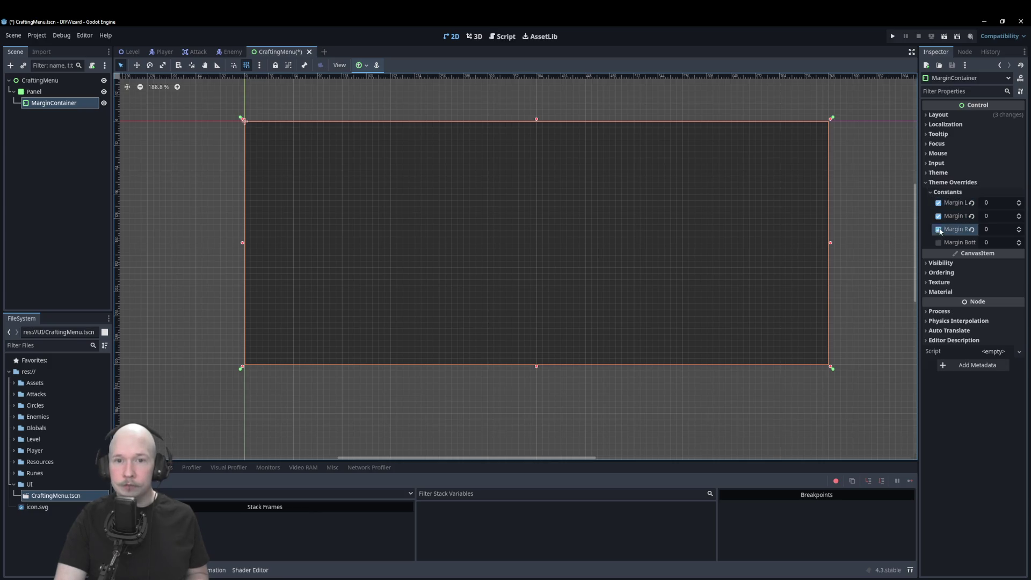
left_click(999, 203)
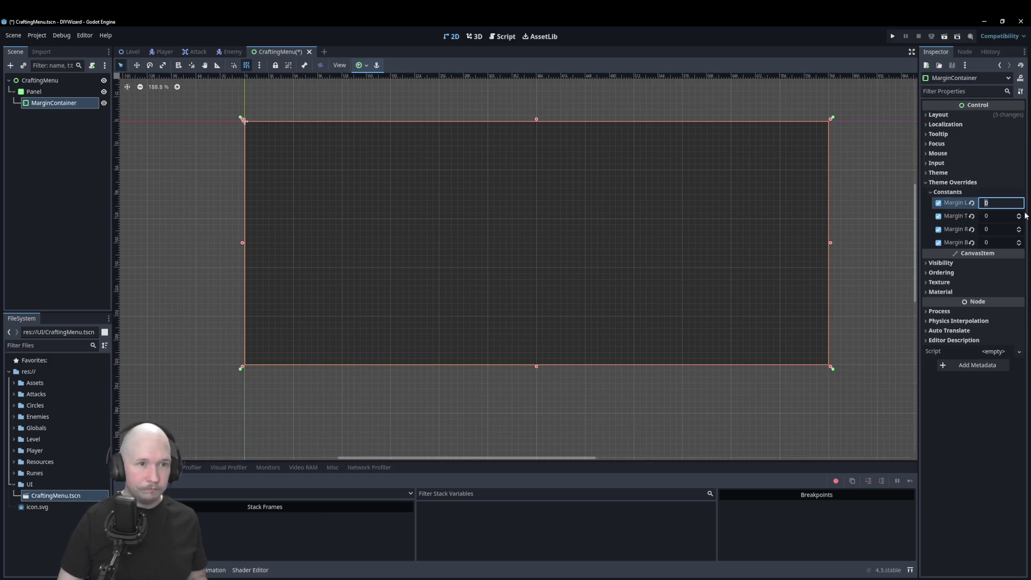
type("10")
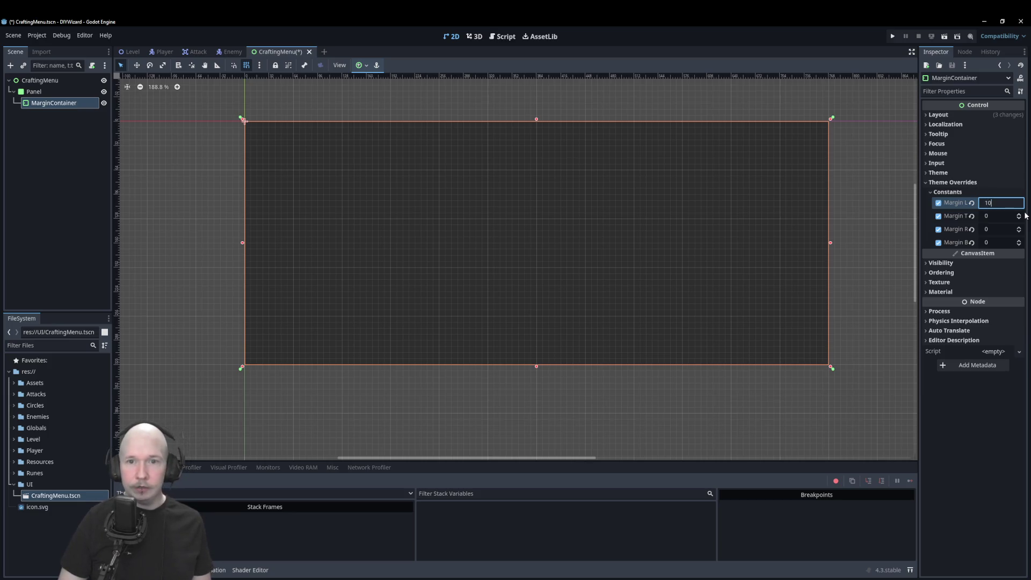
key("Tab")
type("10")
key("Tab")
type("10")
key("Tab")
type("10")
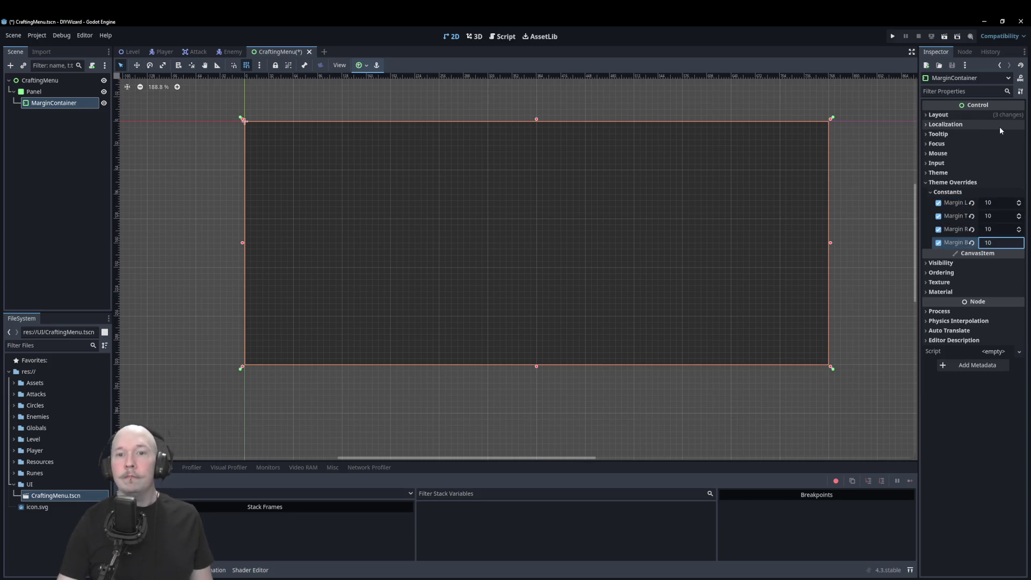
left_click(933, 163)
left_click(932, 165)
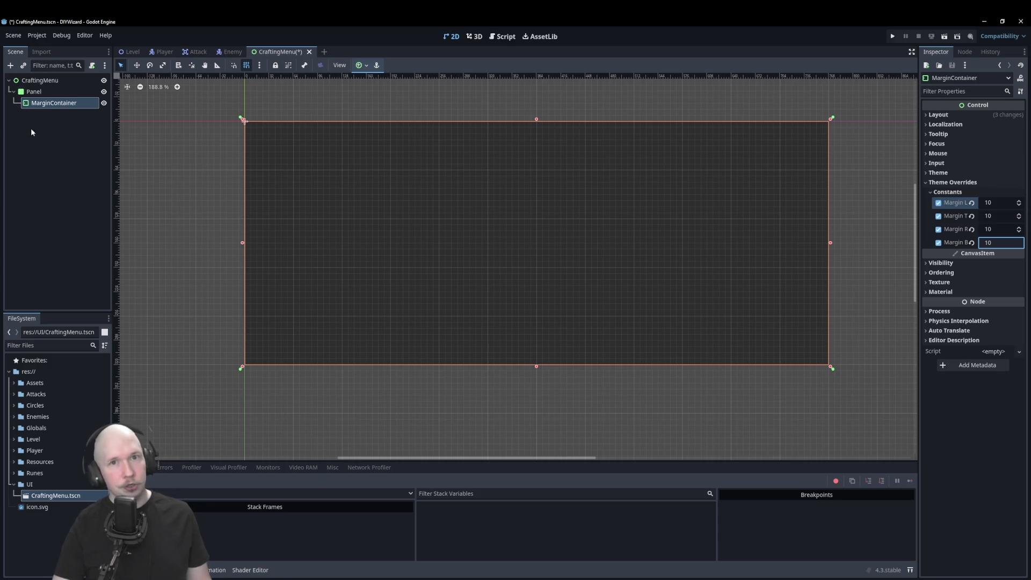
right_click(32, 106)
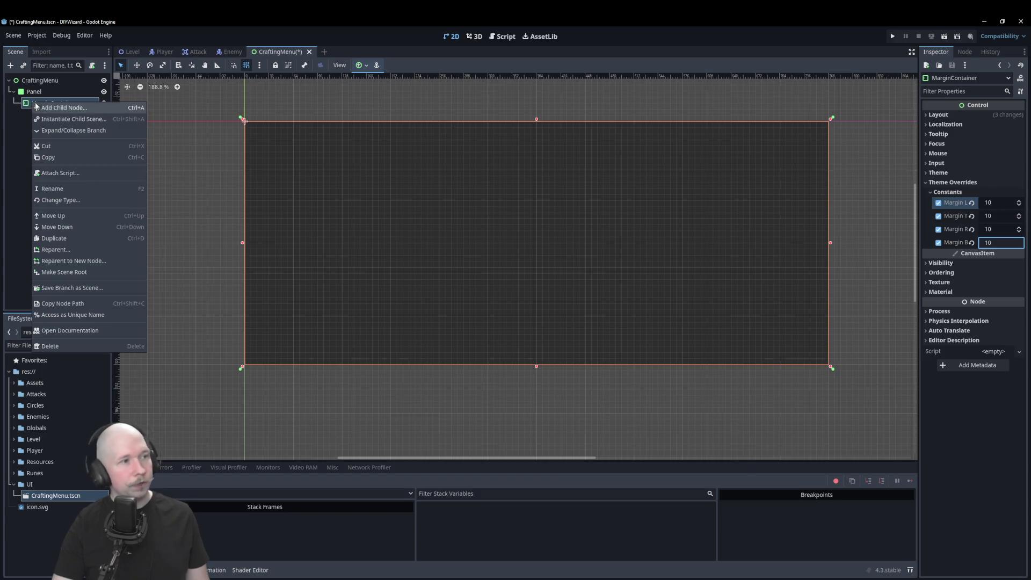
- Create an HBoxContainer from Container > BoxContainer as a child of the MarginContainer
left_click(59, 109)
left_click(412, 282)
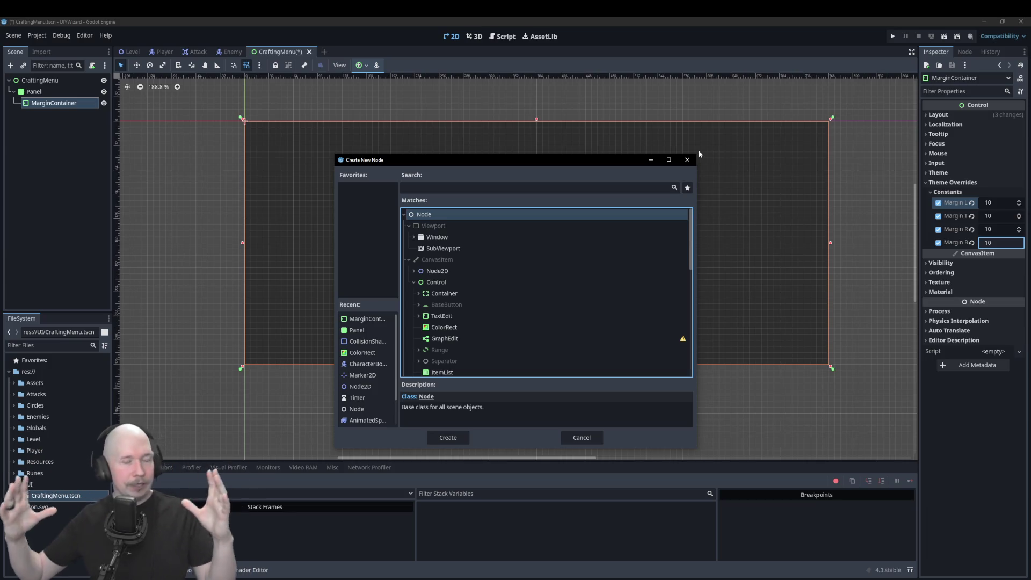
scroll(543, 295, "down", 2)
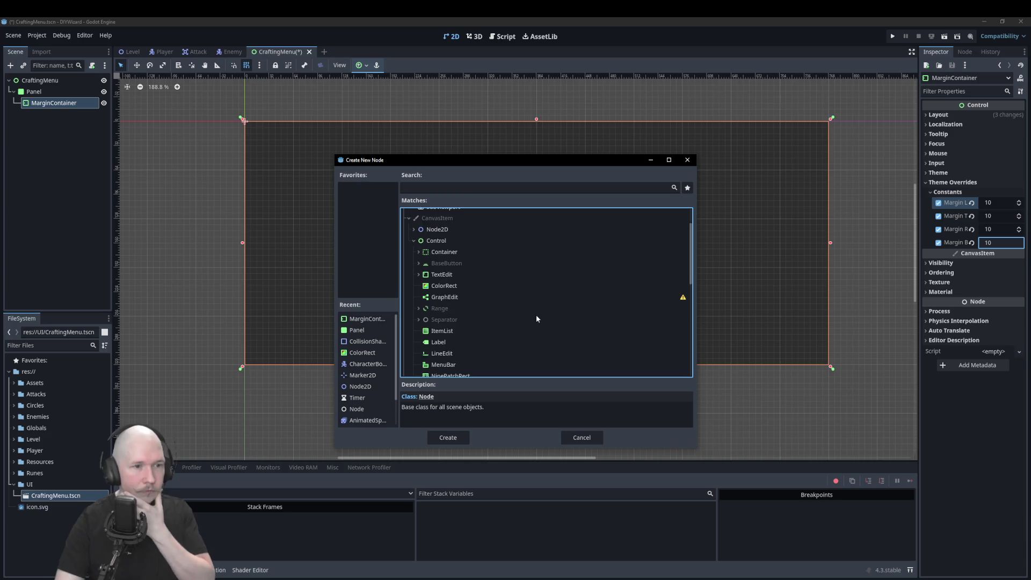
scroll(515, 274, "down", 7)
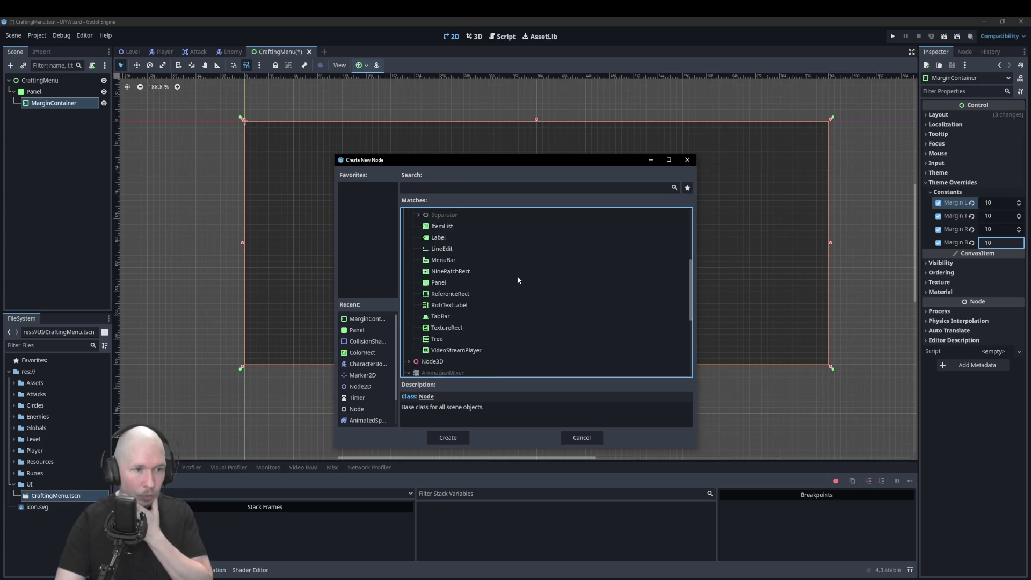
scroll(465, 307, "up", 5)
scroll(469, 292, "up", 4)
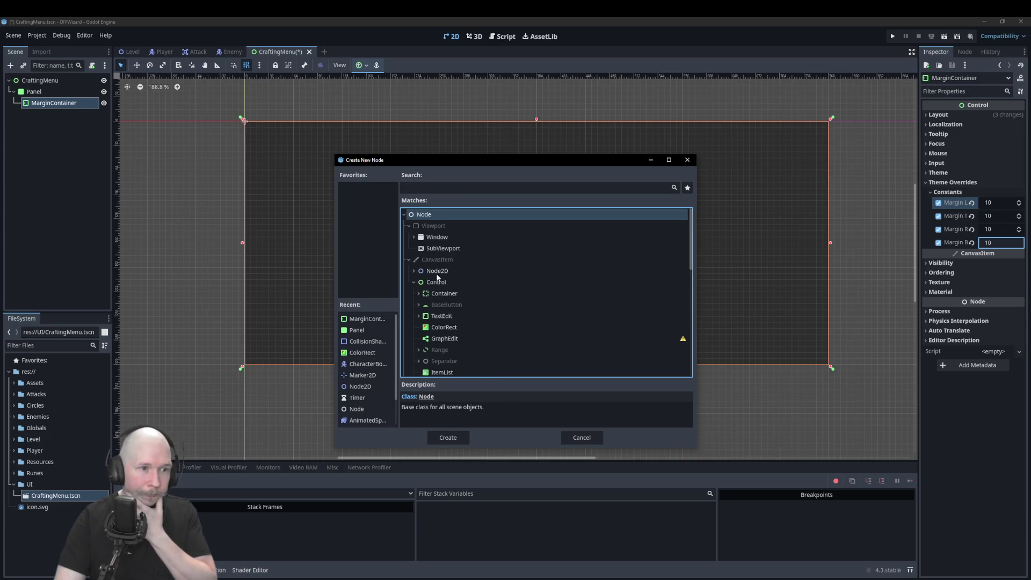
left_click(418, 293)
scroll(530, 303, "down", 2)
left_click(423, 274)
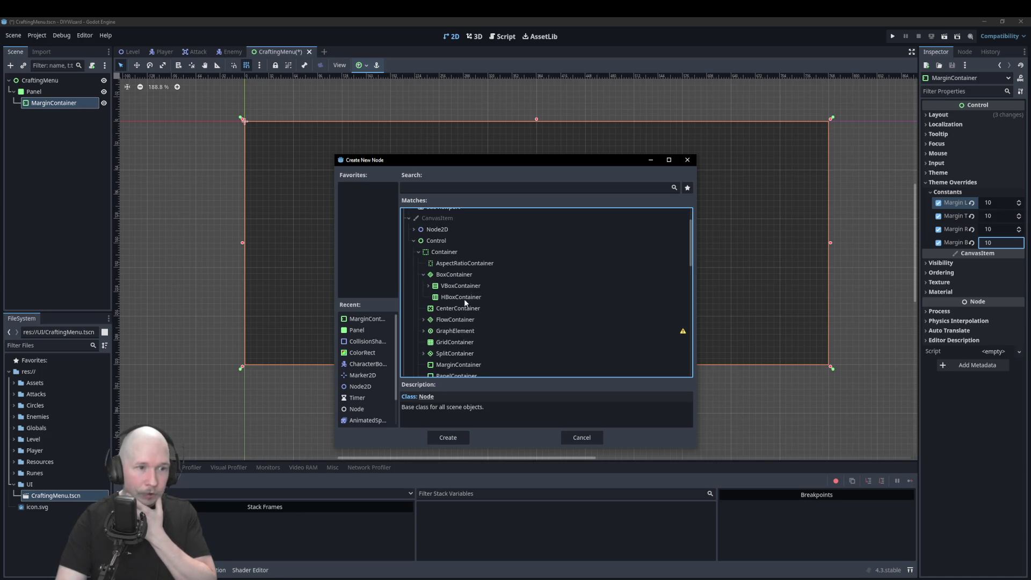
left_click(428, 286)
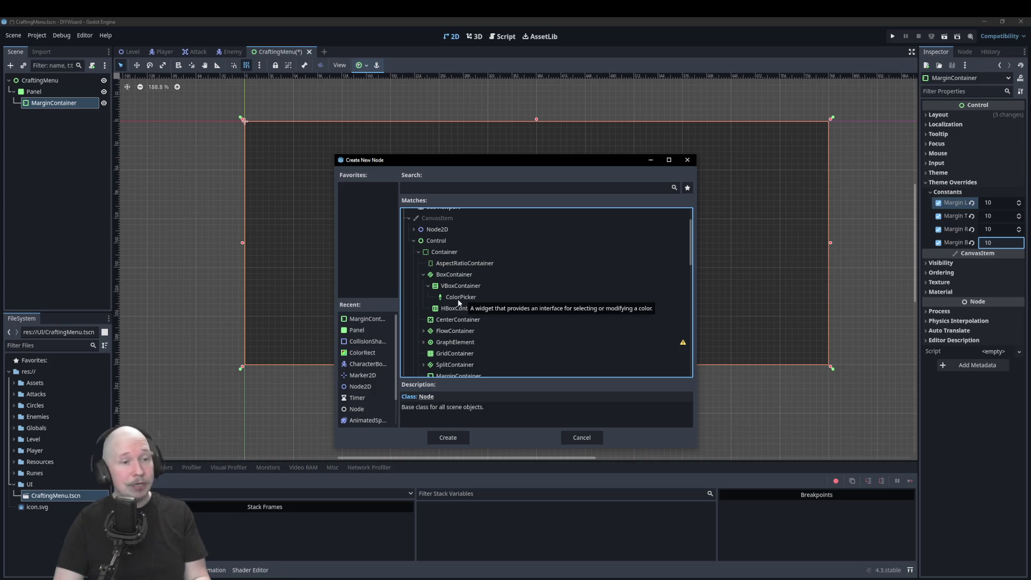
left_click(455, 307)
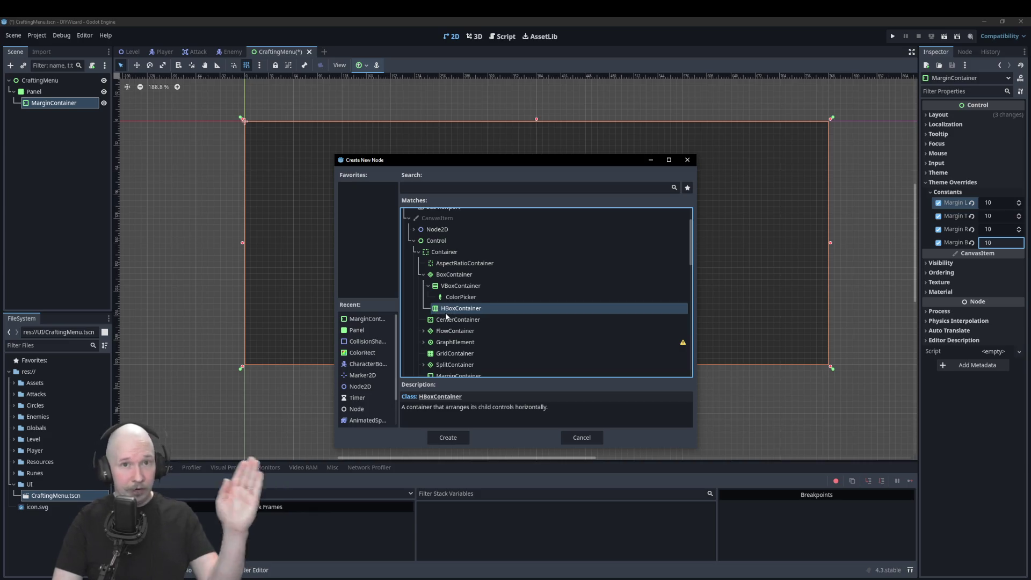
left_click(456, 436)
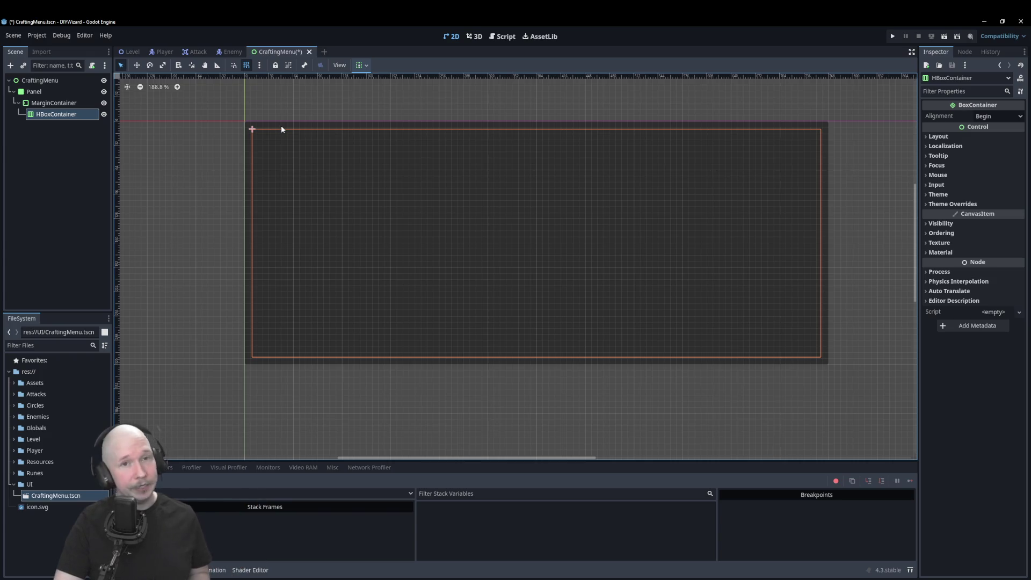
- Add a second Panel under the MarginContainer and drag HBoxContainer below it
right_click(60, 102)
left_click(89, 112)
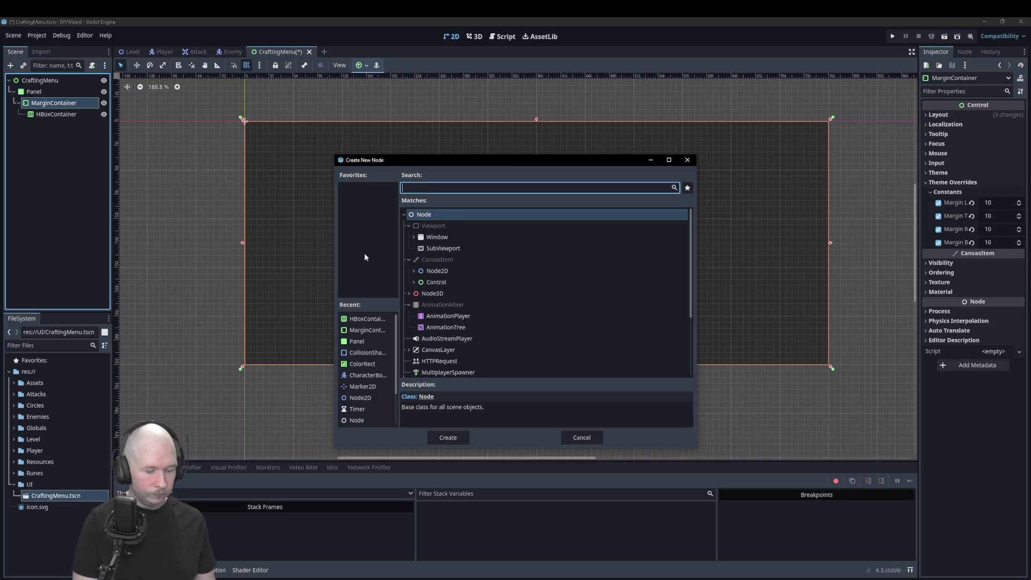
type("panel")
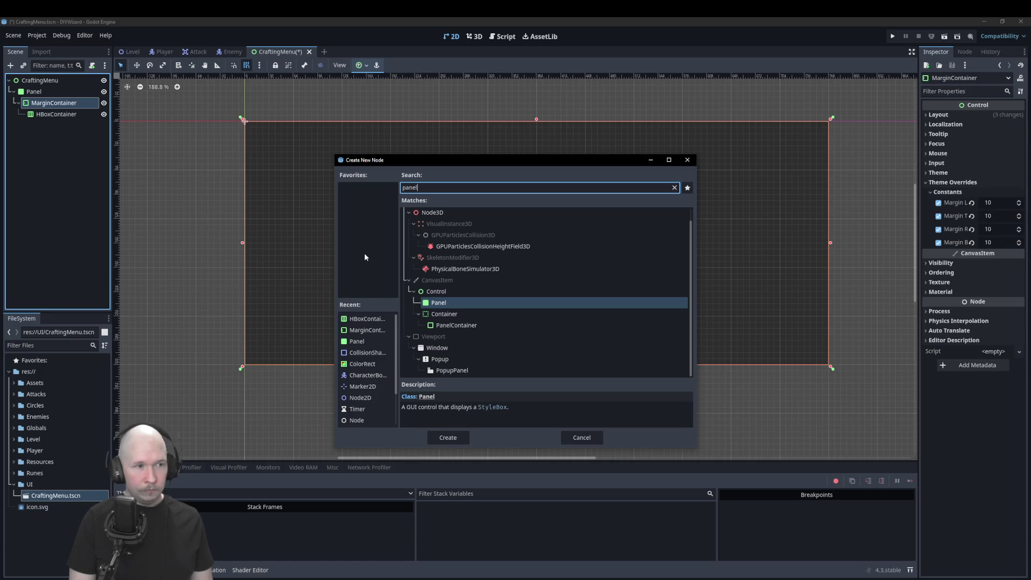
key("Return")
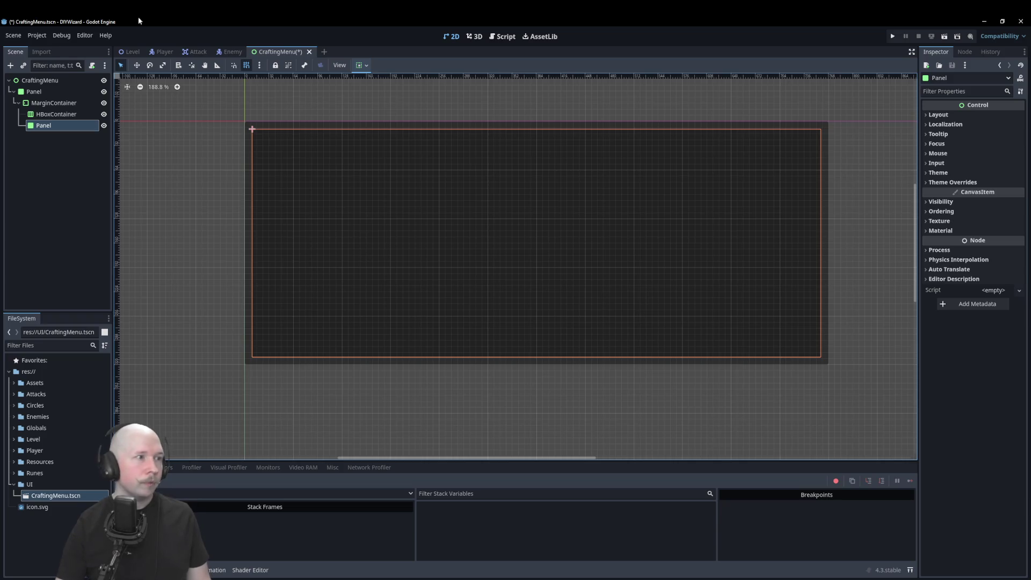
left_click(106, 181)
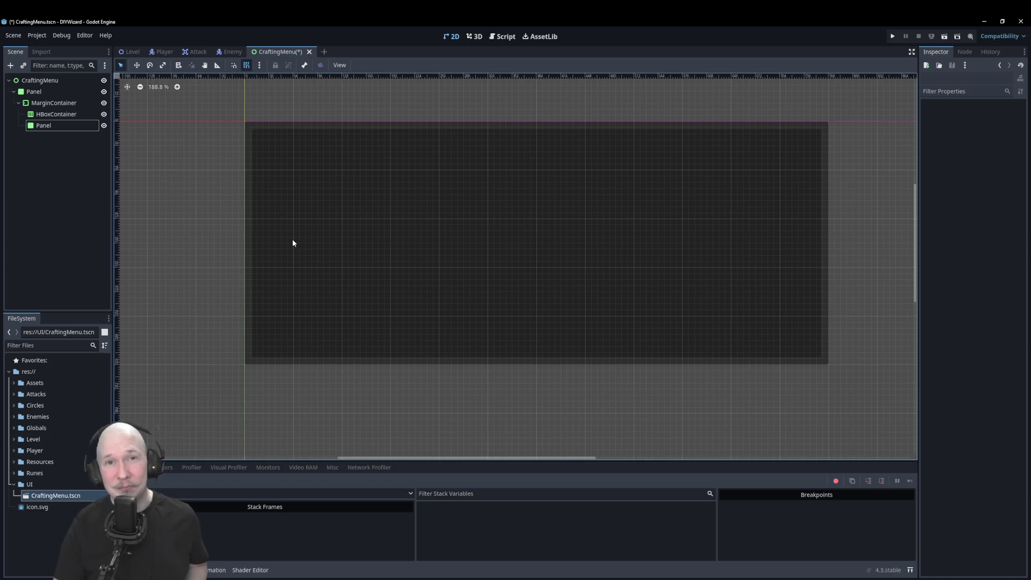
left_click_drag(47, 126, 49, 130)
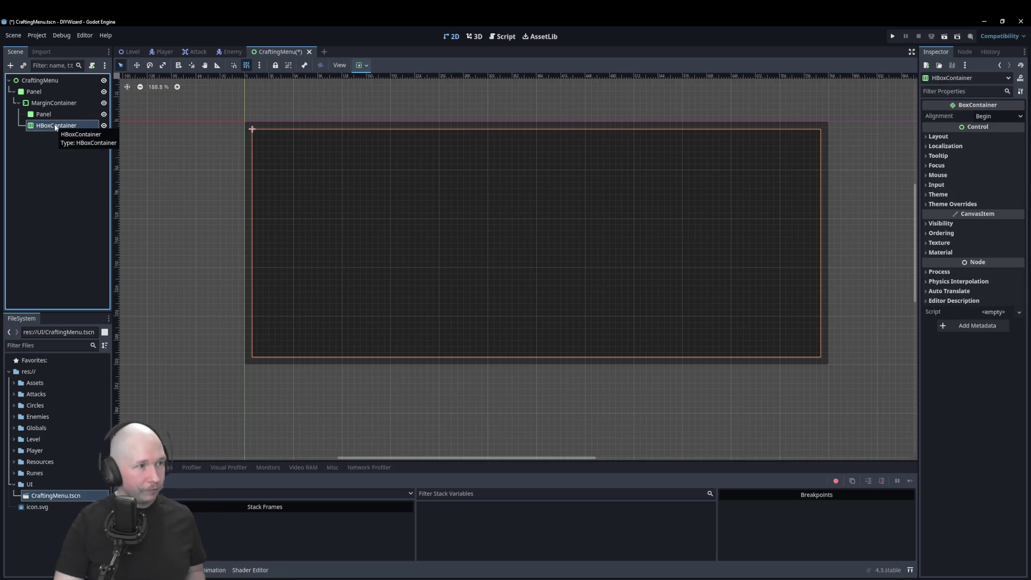
- Add three Panel children (Panel, Panel2, Panel3) under HBoxContainer, then select the first one
right_click(55, 127)
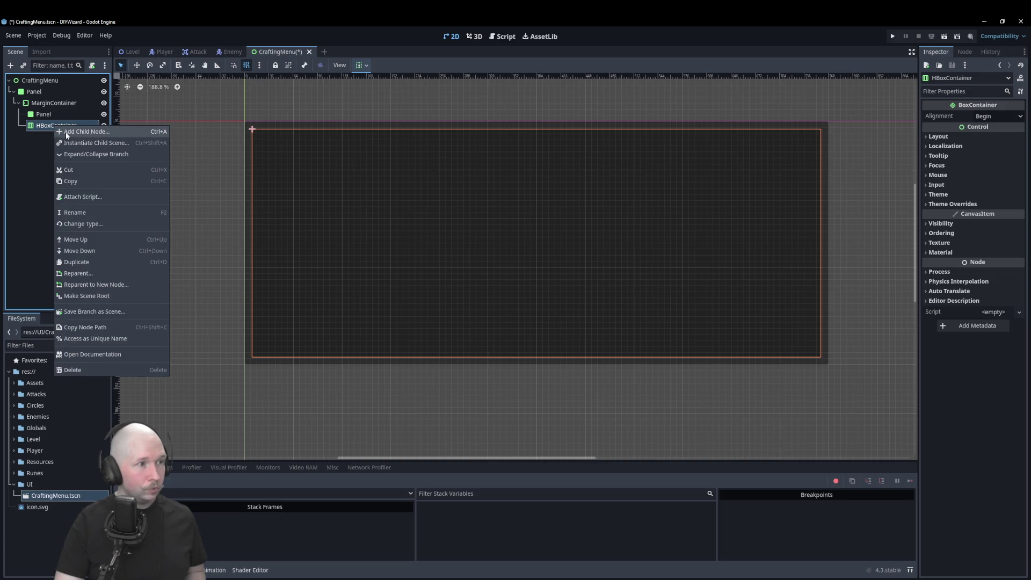
left_click(66, 132)
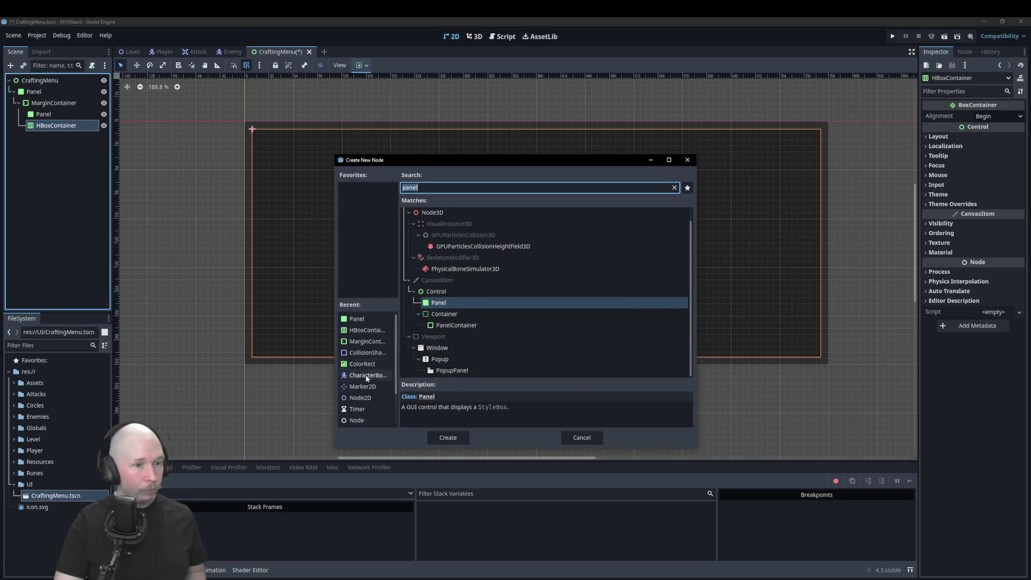
left_click(448, 436)
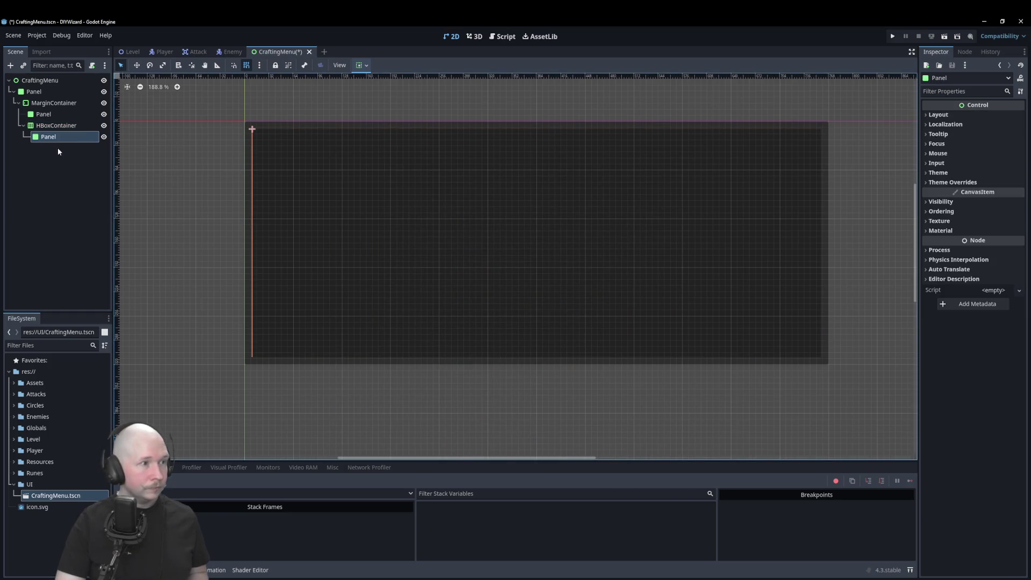
right_click(48, 125)
left_click(60, 130)
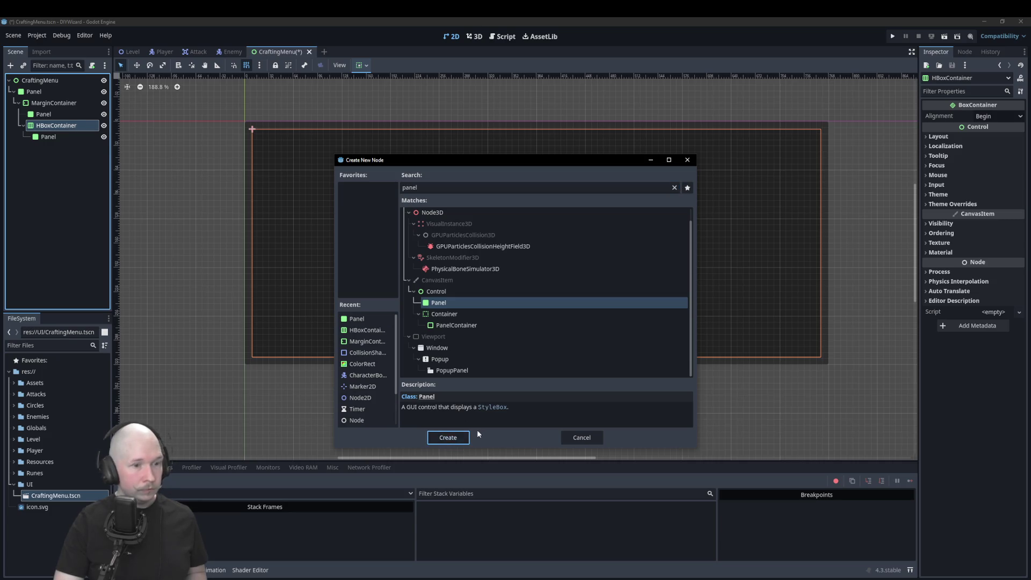
left_click(457, 437)
right_click(53, 128)
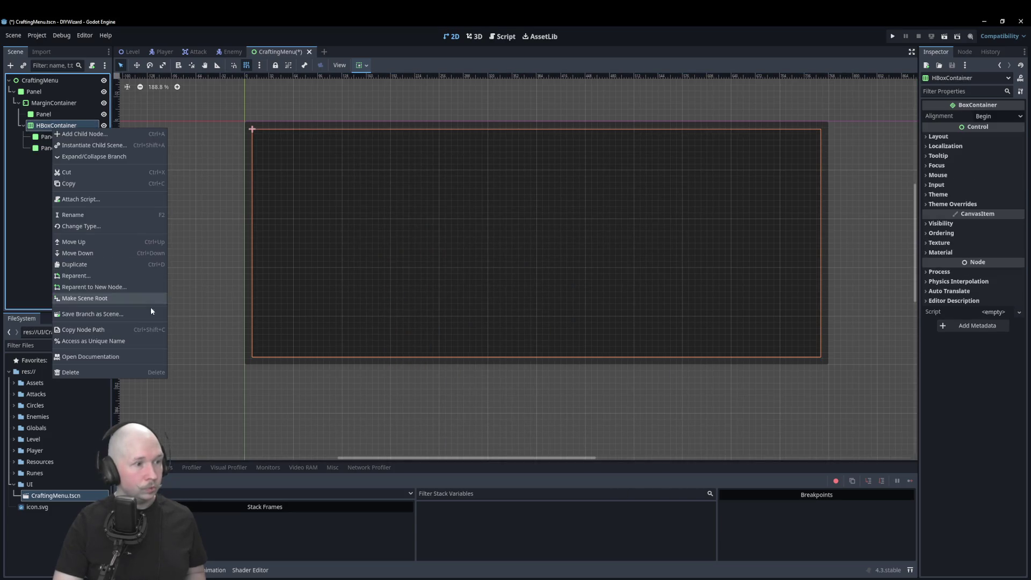
left_click(106, 136)
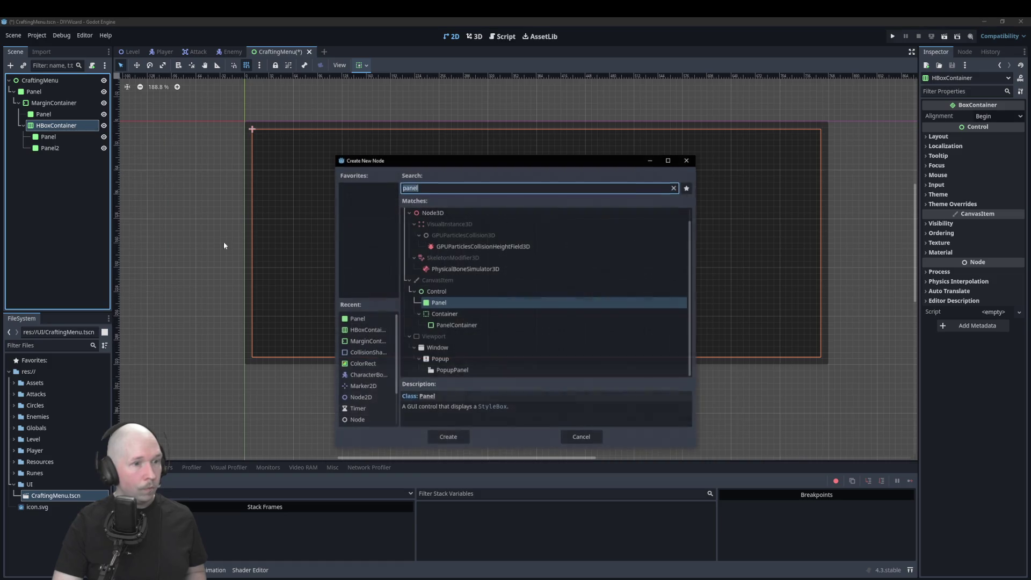
left_click(450, 436)
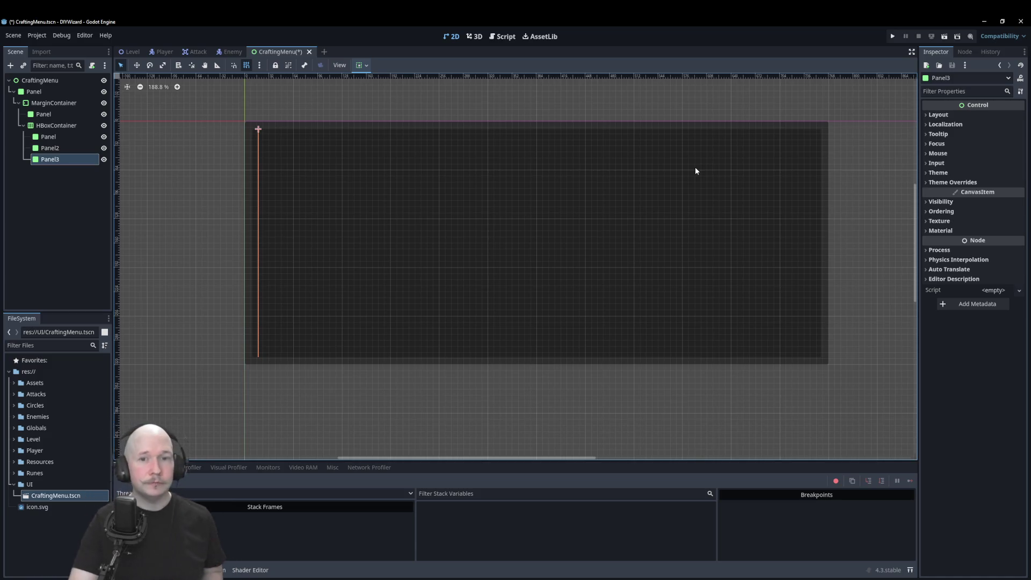
left_click(103, 186)
left_click(46, 138)
key("Down")
key("Down")
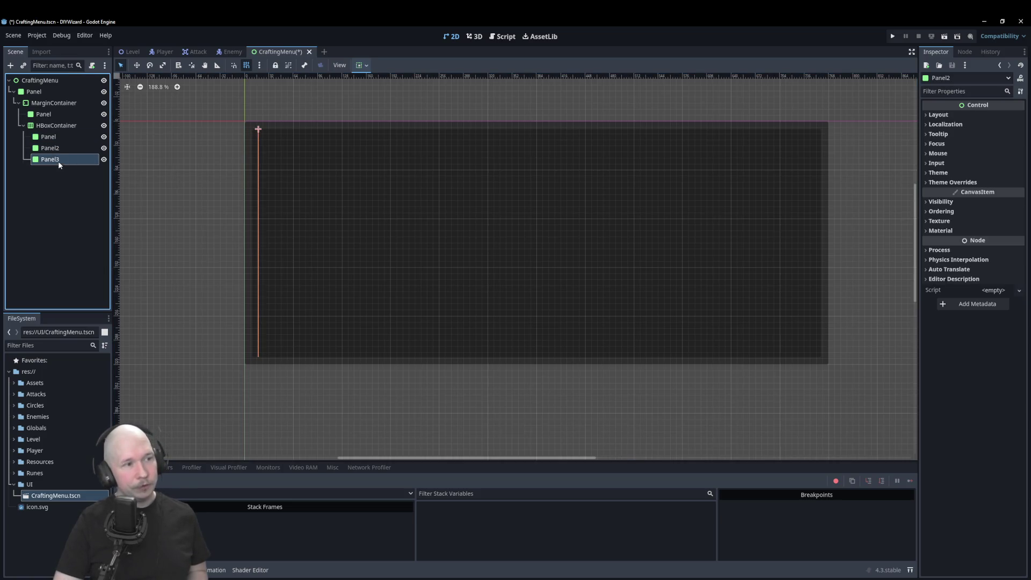
- Turn on horizontal Expand container sizing for Panel and Panel2
left_click(72, 136)
left_click(358, 65)
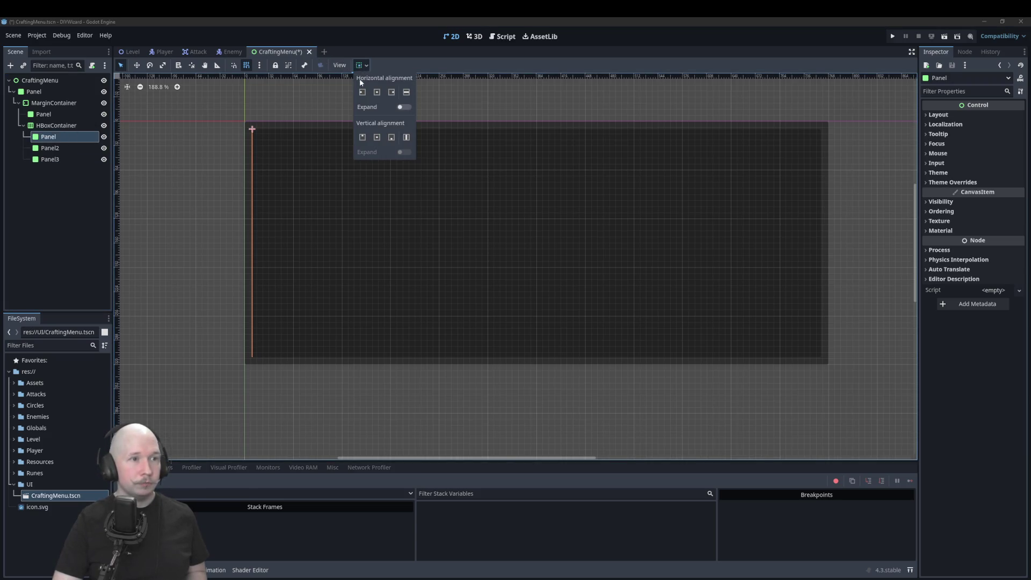
left_click(405, 106)
left_click(64, 144)
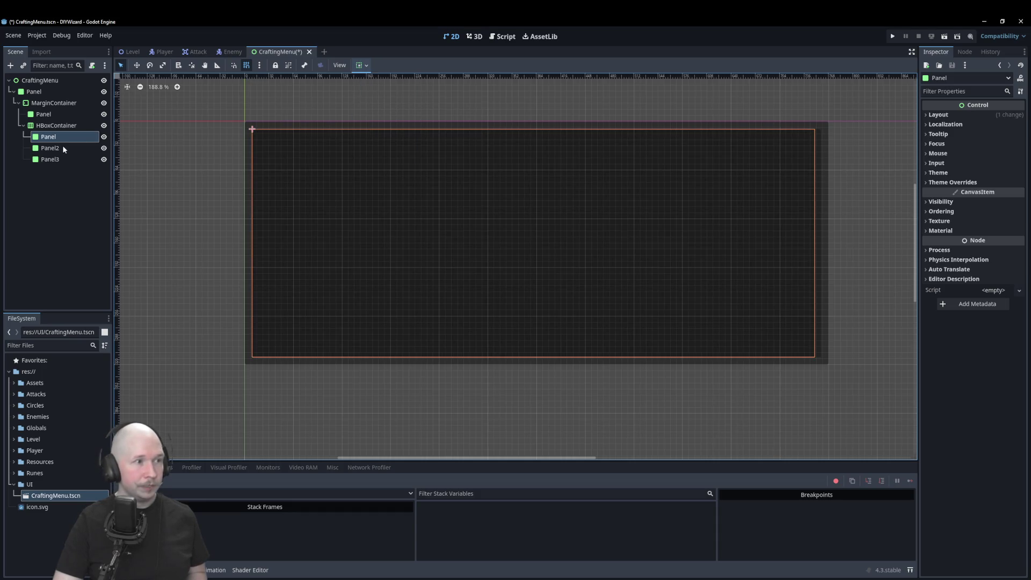
left_click(64, 148)
left_click(359, 65)
left_click(405, 107)
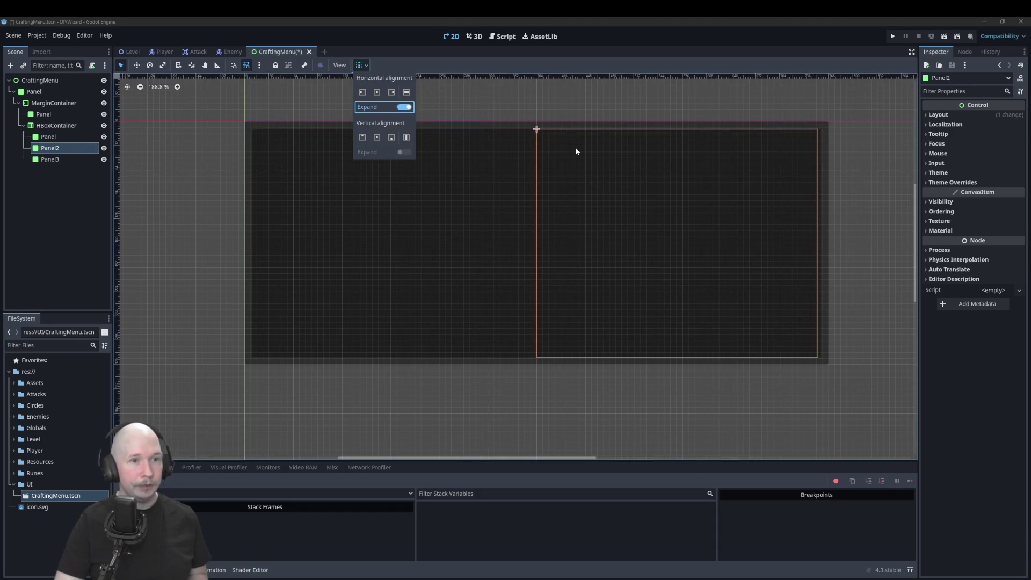
left_click(73, 156)
- Turn on horizontal Expand container sizing for Panel3
left_click(52, 160)
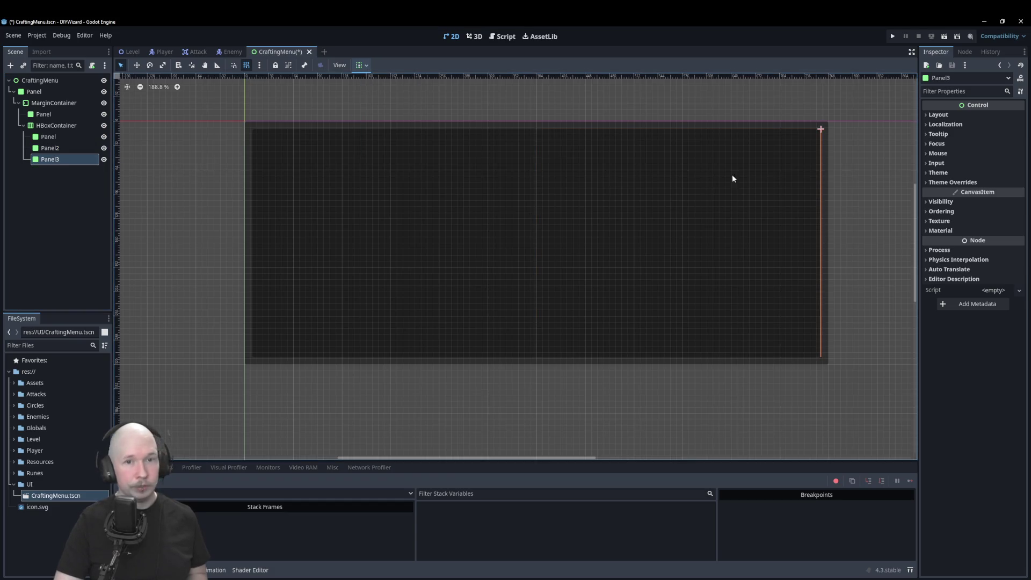
left_click(358, 66)
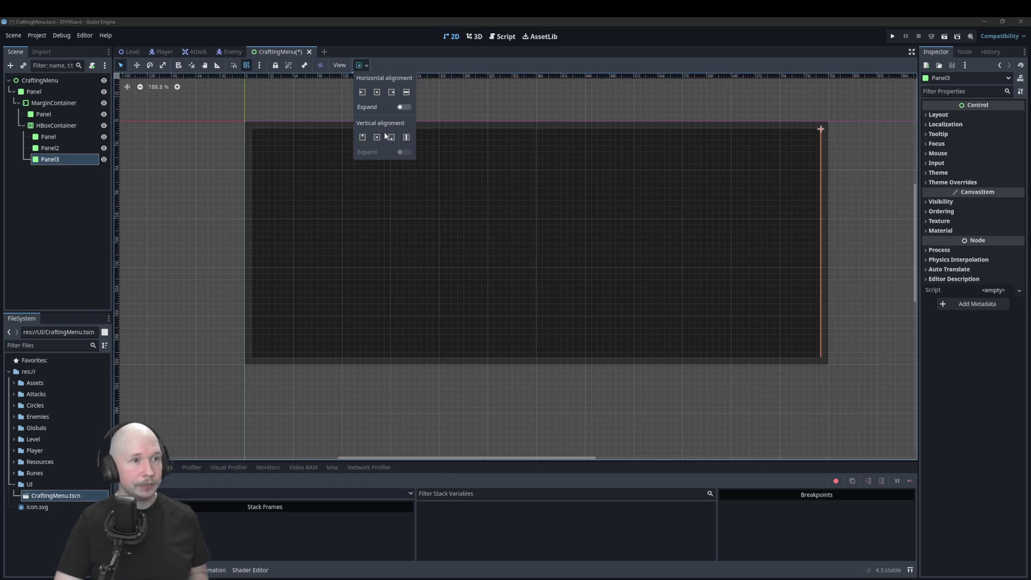
left_click(404, 107)
left_click(70, 220)
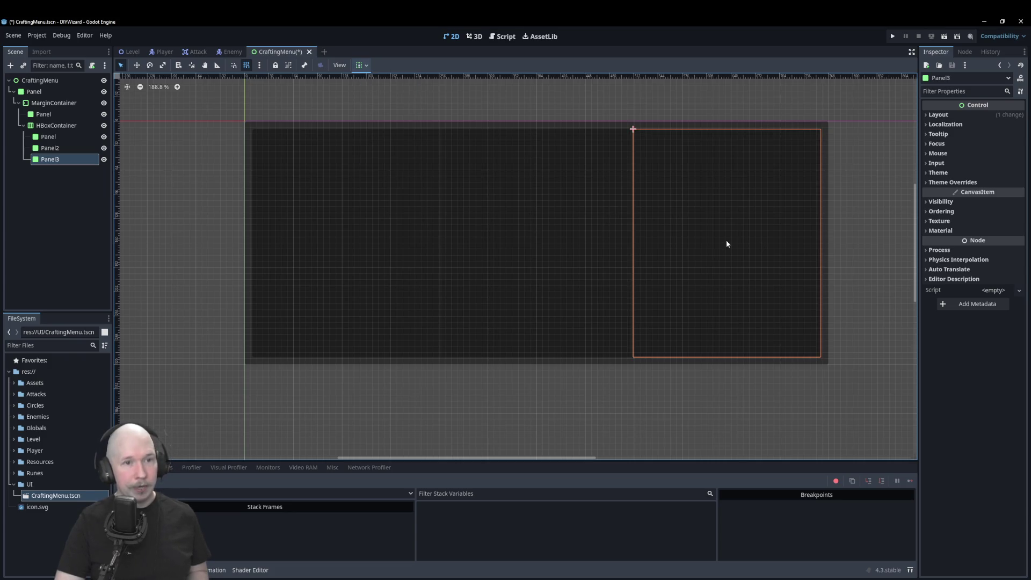
left_click(423, 109)
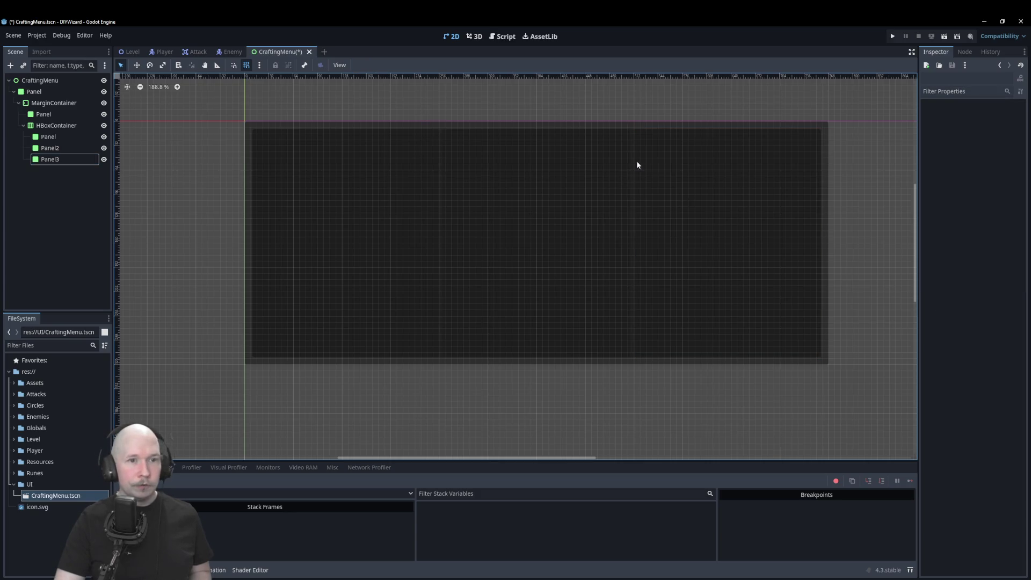
- Change the HBoxContainer's Alignment from Begin to Center in the Inspector
scroll(441, 164, "up", 6)
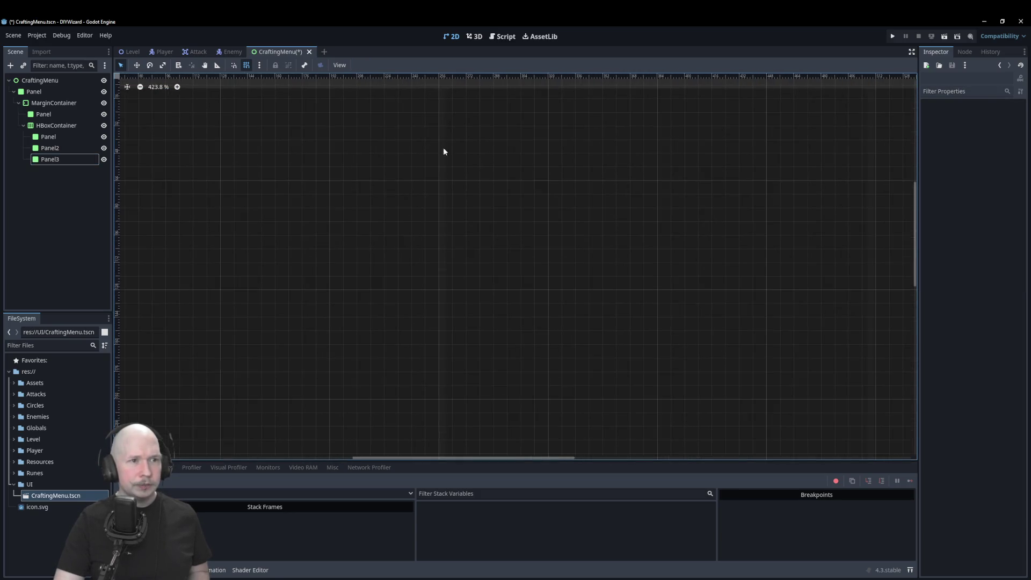
scroll(438, 125, "down", 6)
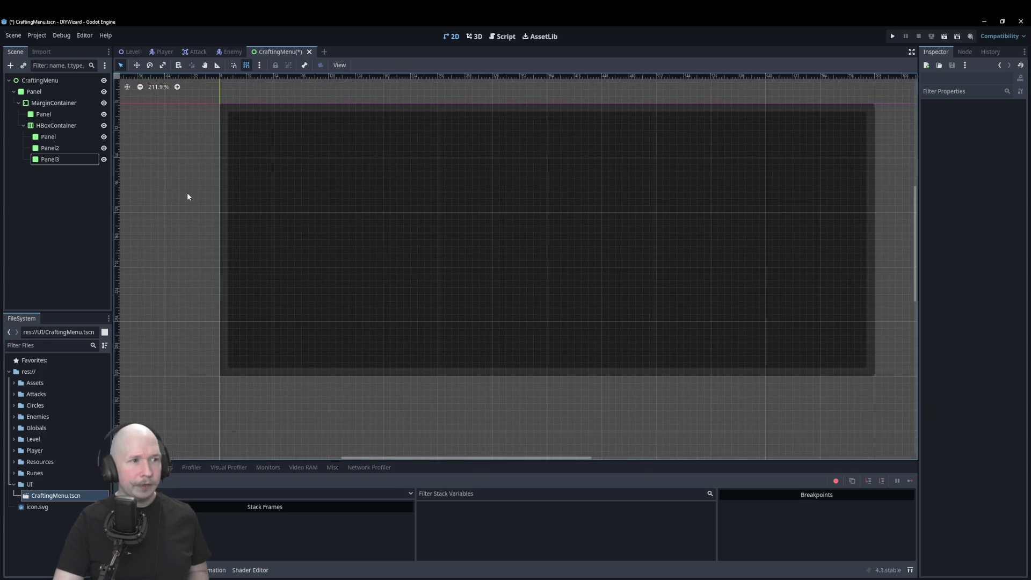
scroll(399, 231, "up", 2)
scroll(400, 231, "down", 1)
left_click(56, 125)
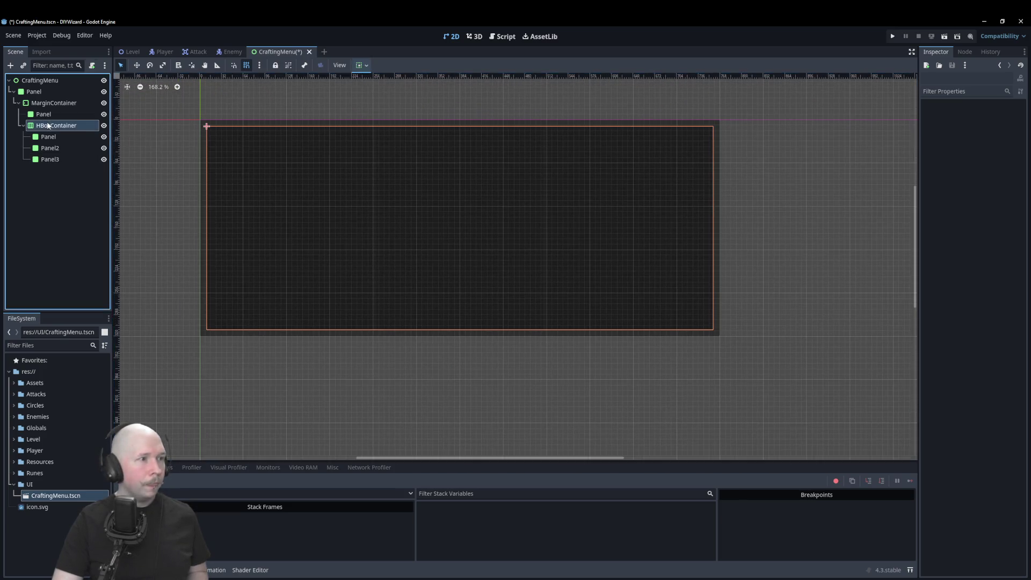
left_click(997, 116)
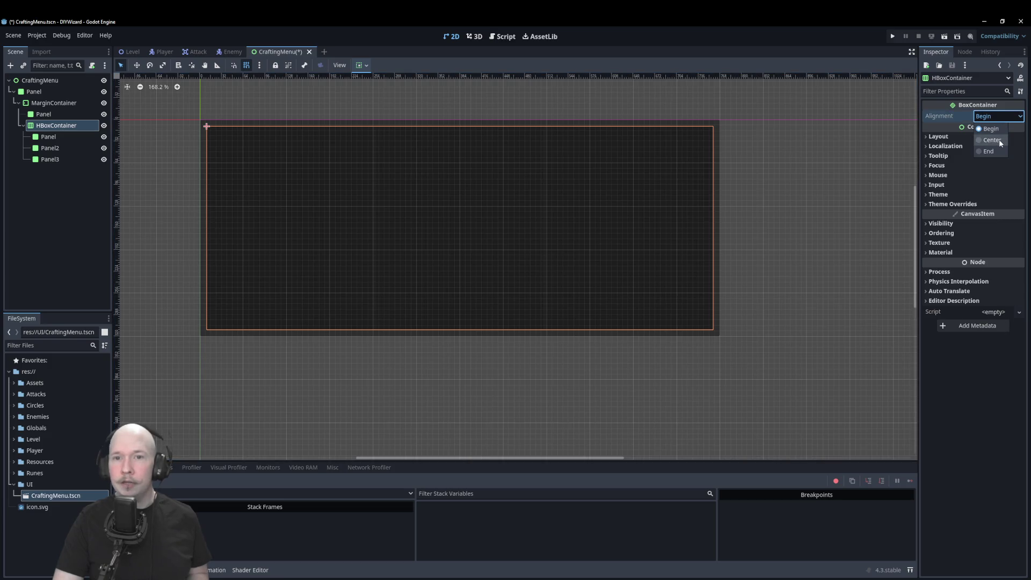
left_click(999, 140)
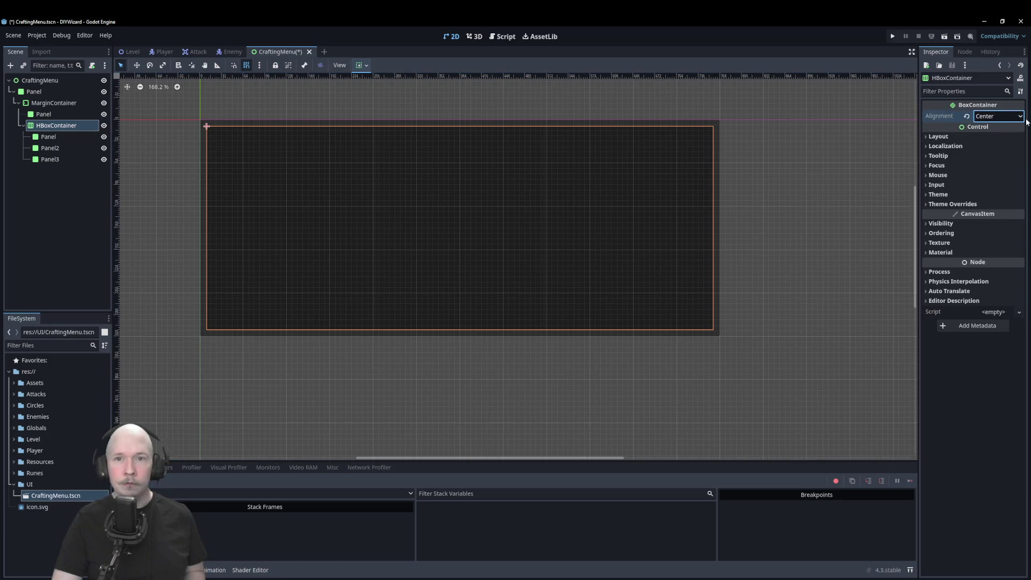
left_click(960, 137)
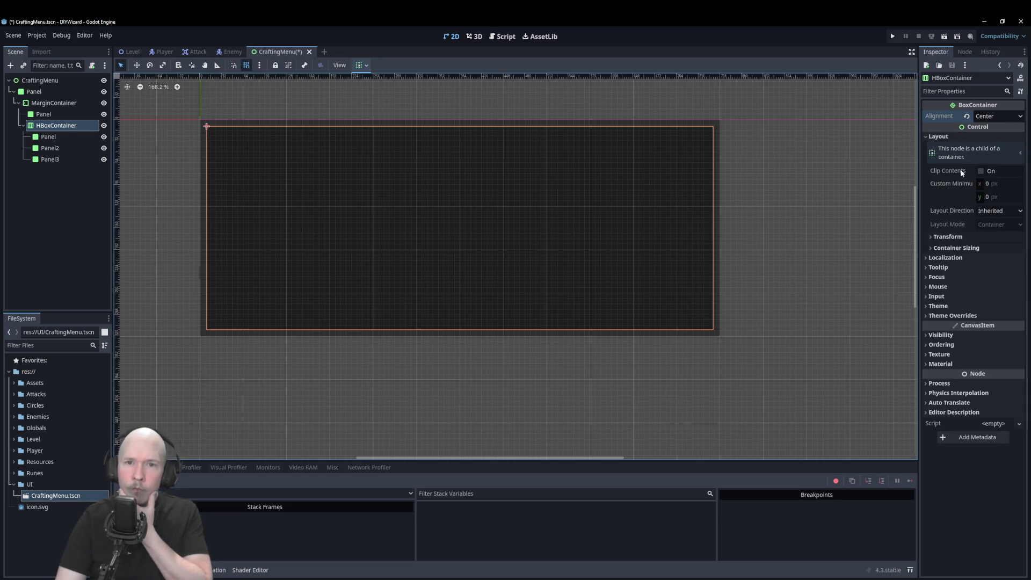
- Enable the HBoxContainer's Separation constant theme override and set it to 10
left_click(989, 154)
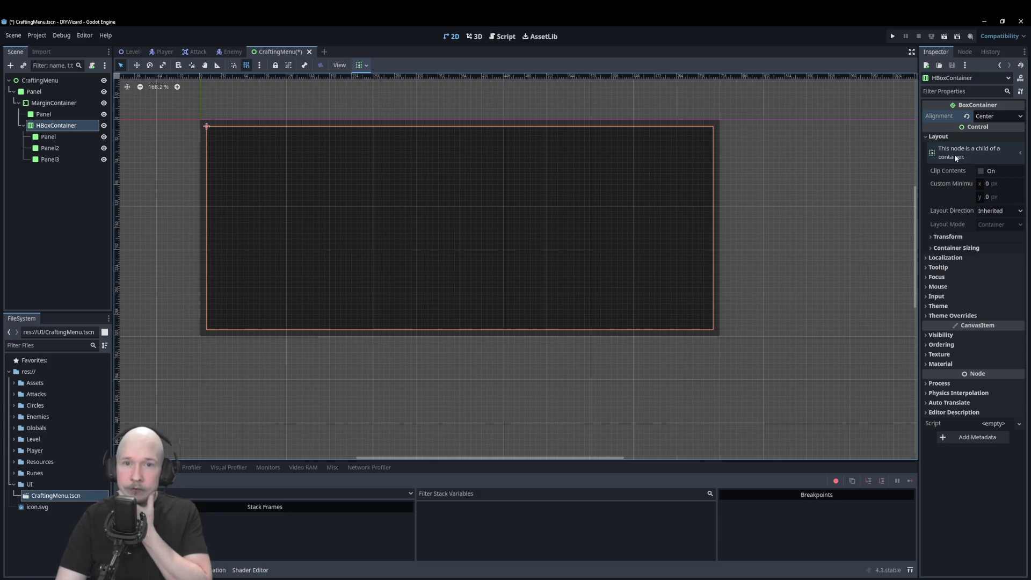
left_click(955, 136)
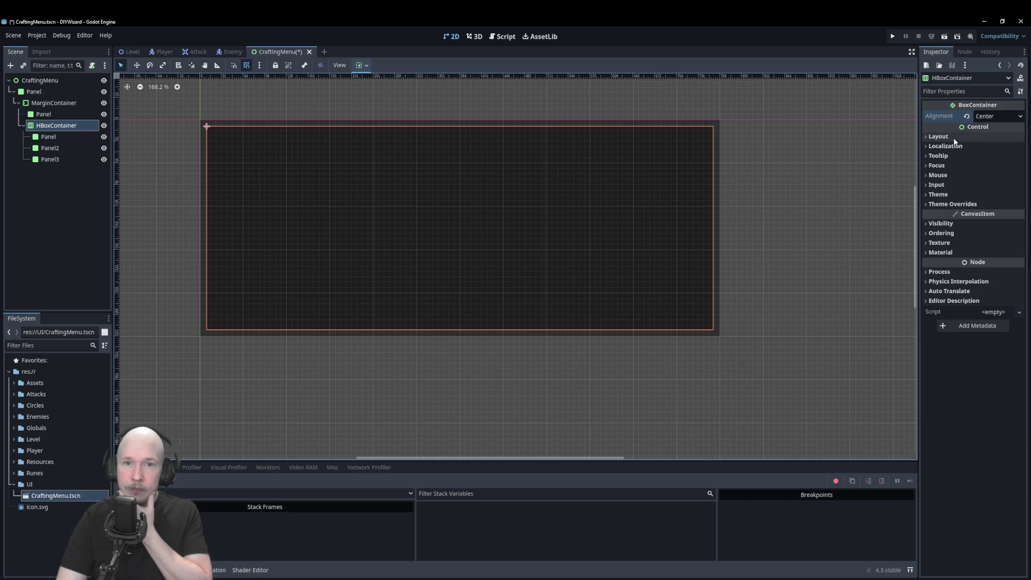
left_click(953, 205)
left_click(946, 214)
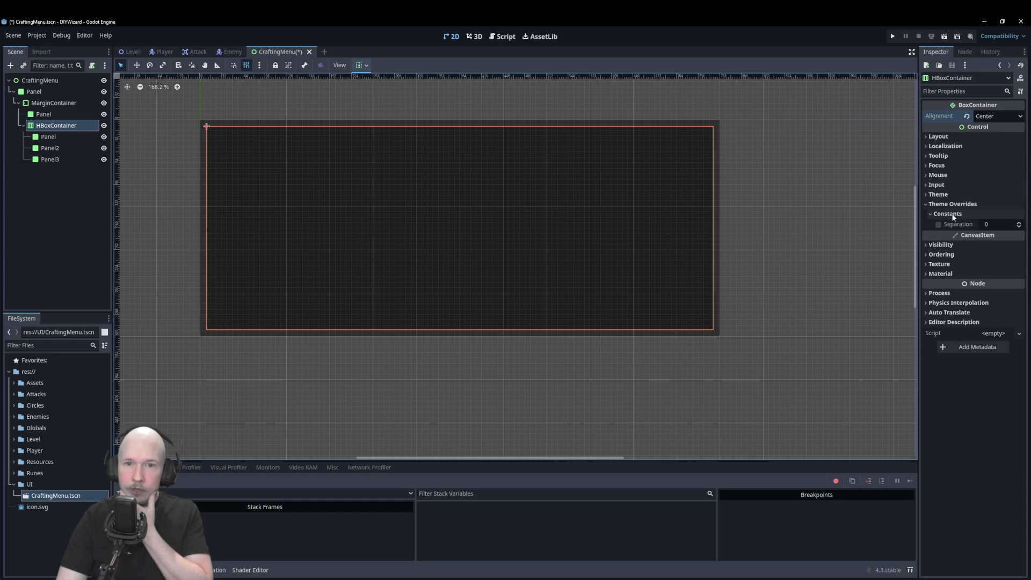
left_click(1019, 224)
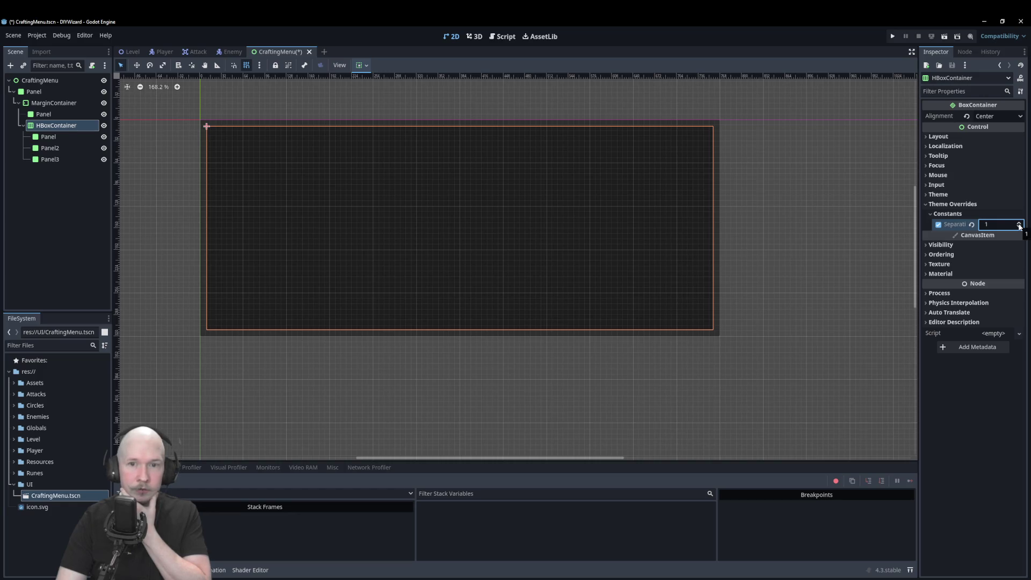
left_click(1019, 223)
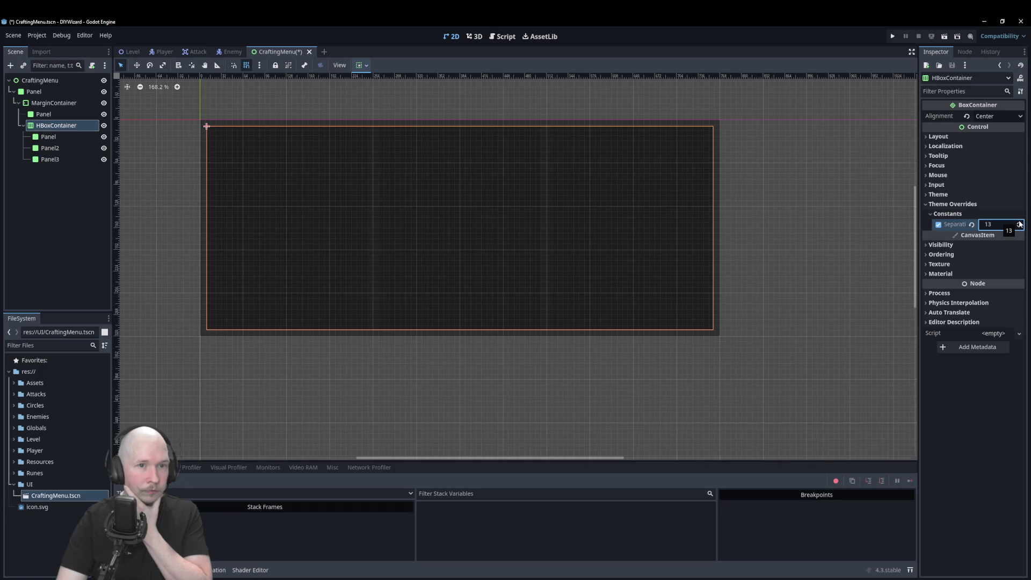
left_click(1019, 228)
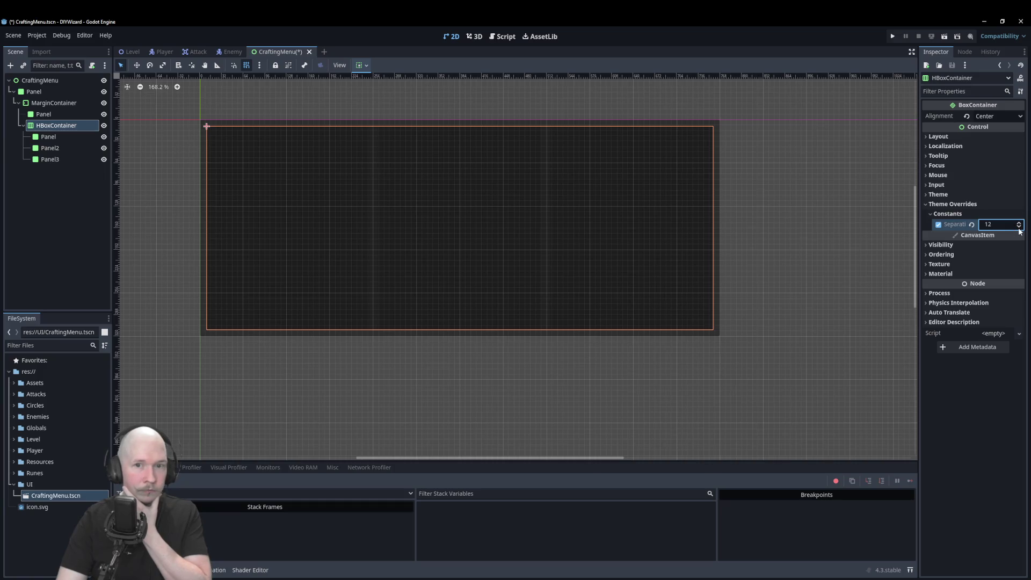
left_click(817, 251)
scroll(472, 202, "up", 3)
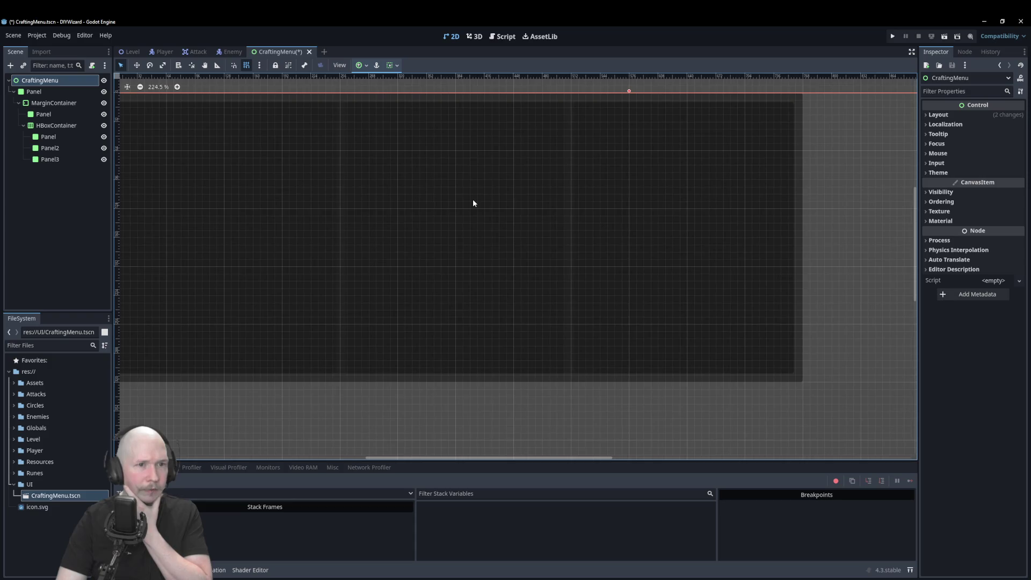
- Delete the inner Panel under MarginContainer from the Scene dock and confirm with OK
scroll(473, 203, "down", 4)
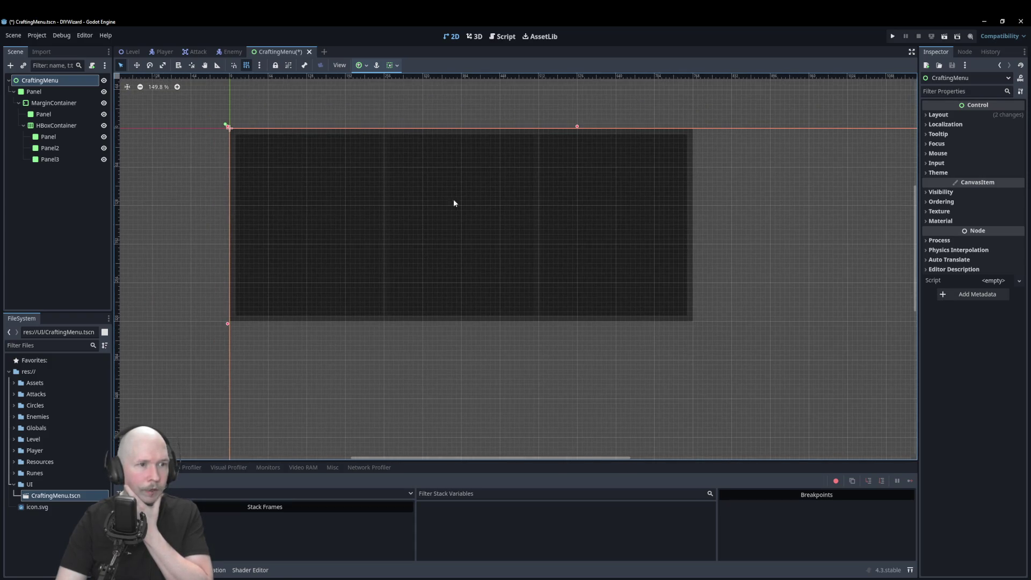
left_click(103, 114)
scroll(282, 172, "up", 1)
left_click(232, 160)
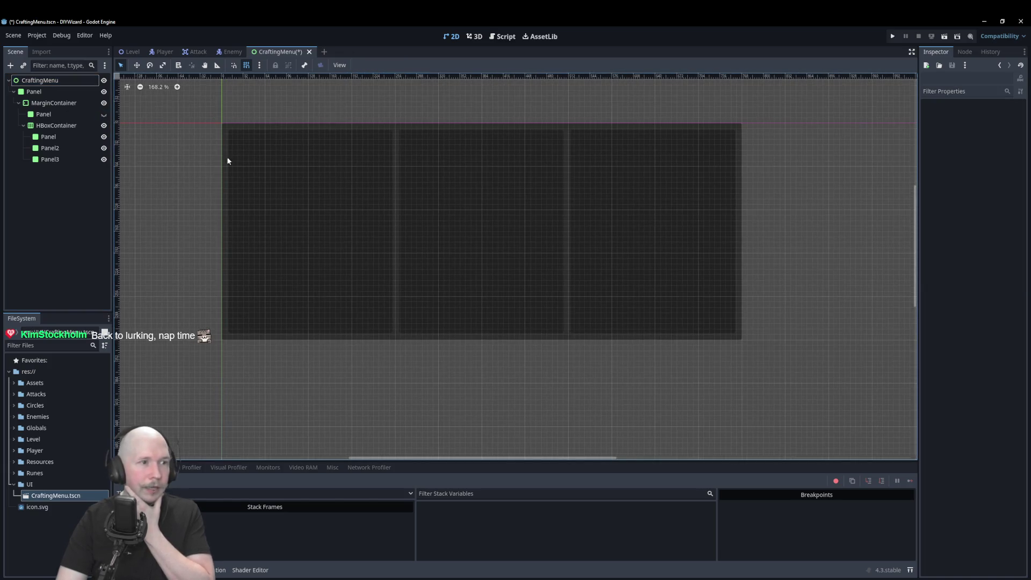
scroll(217, 148, "up", 1)
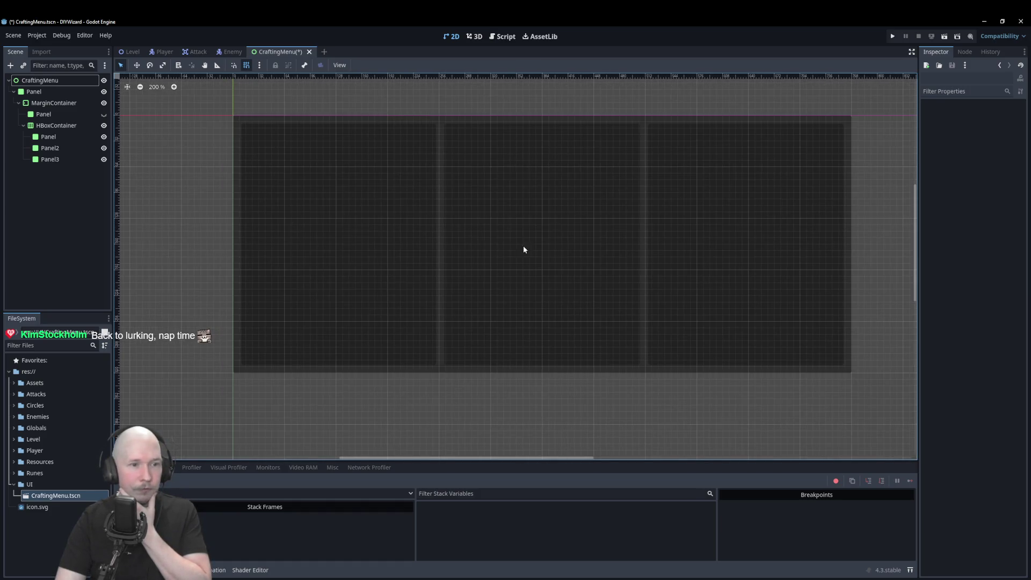
right_click(43, 115)
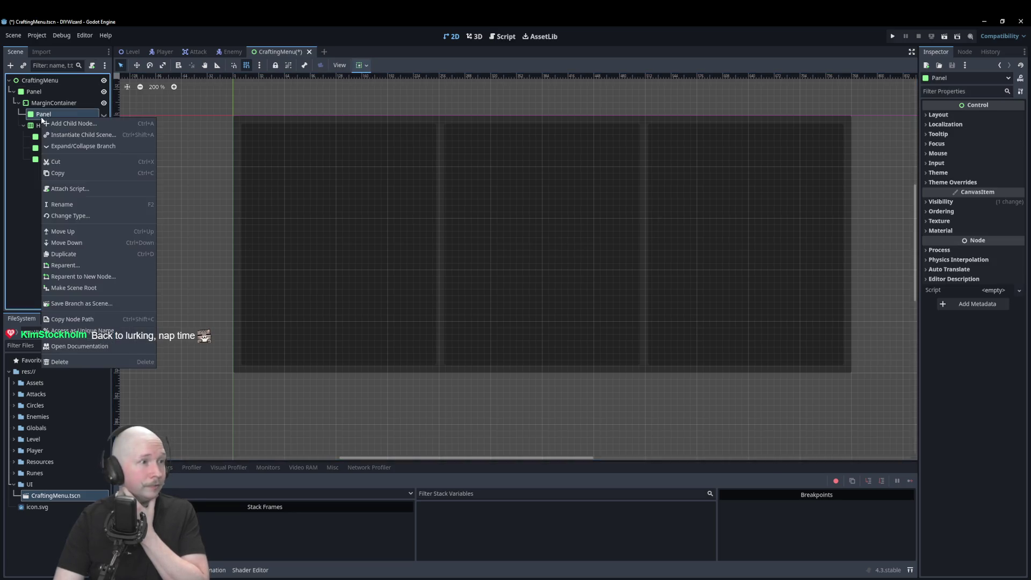
left_click(155, 366)
left_click(505, 316)
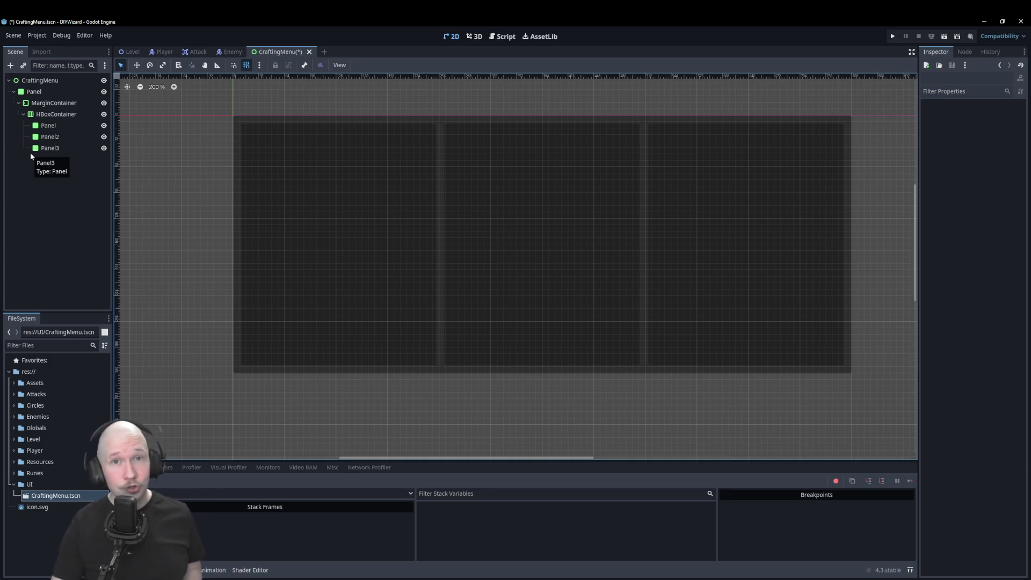
left_click(48, 128)
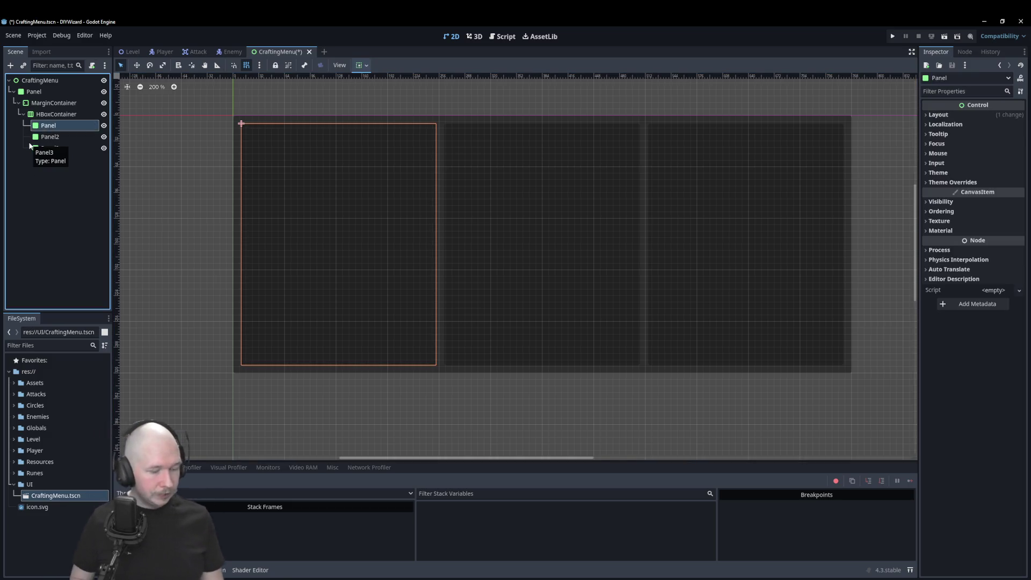
- Rename Panel to CircleVisualContainer and Panel2 to RuneInventoryContainer
key("F2")
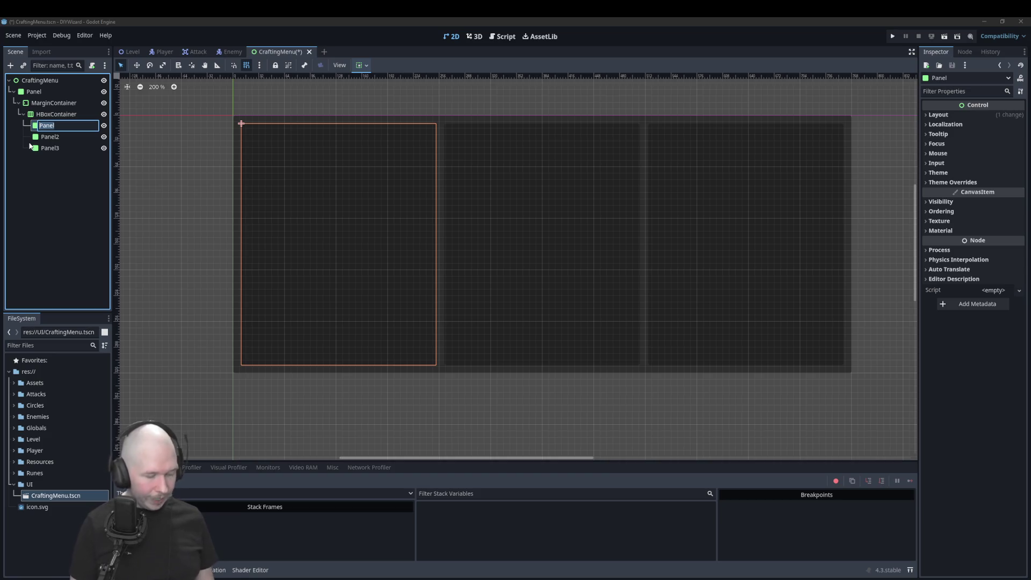
type("CircleVisualContainer")
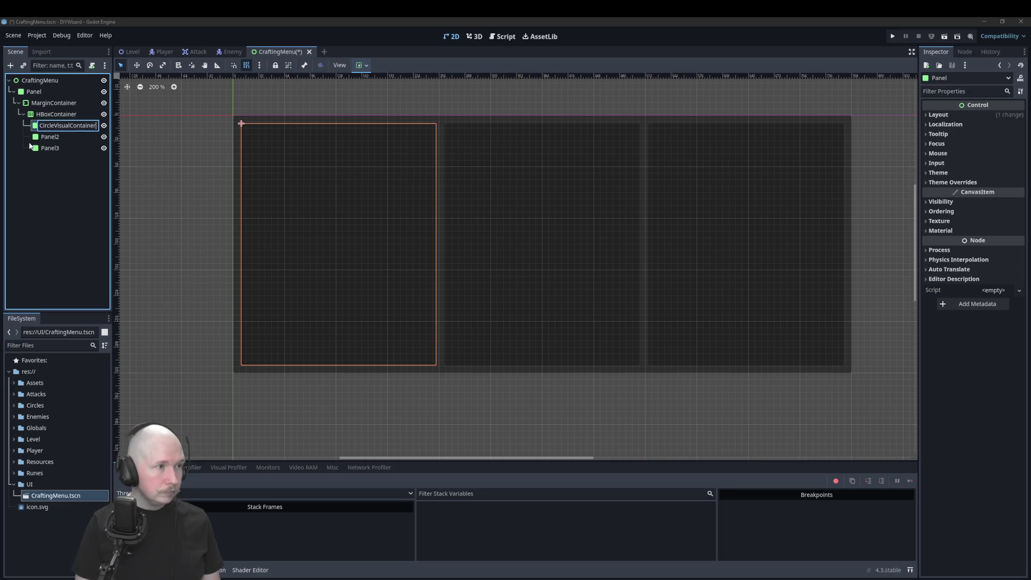
key("Return")
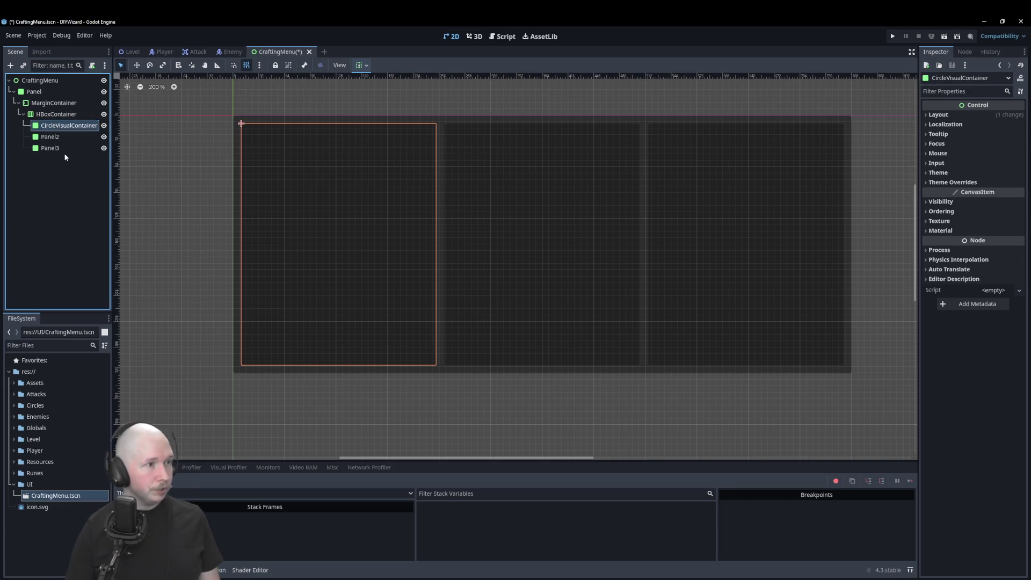
left_click(58, 139)
left_click(57, 138)
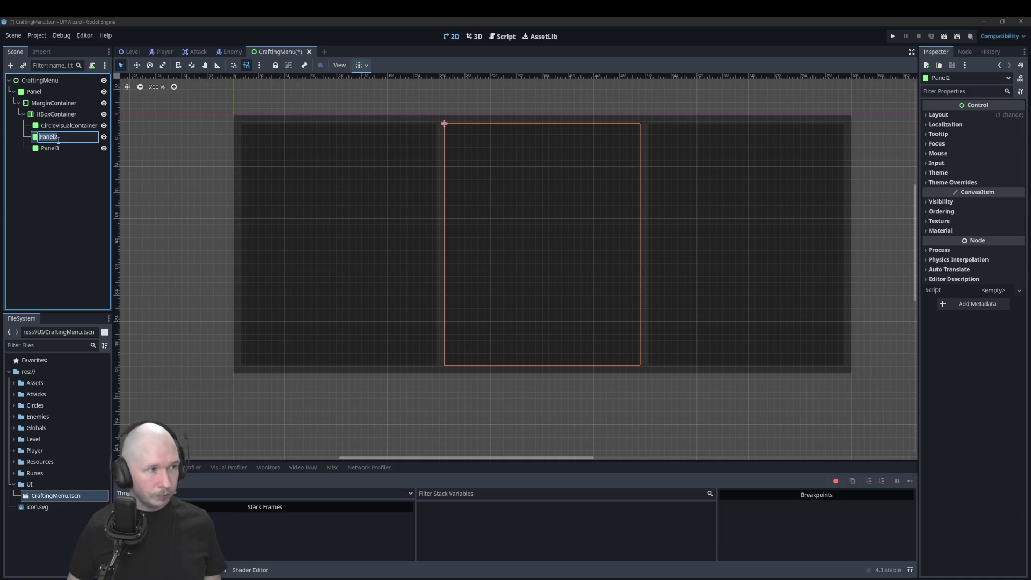
type("R")
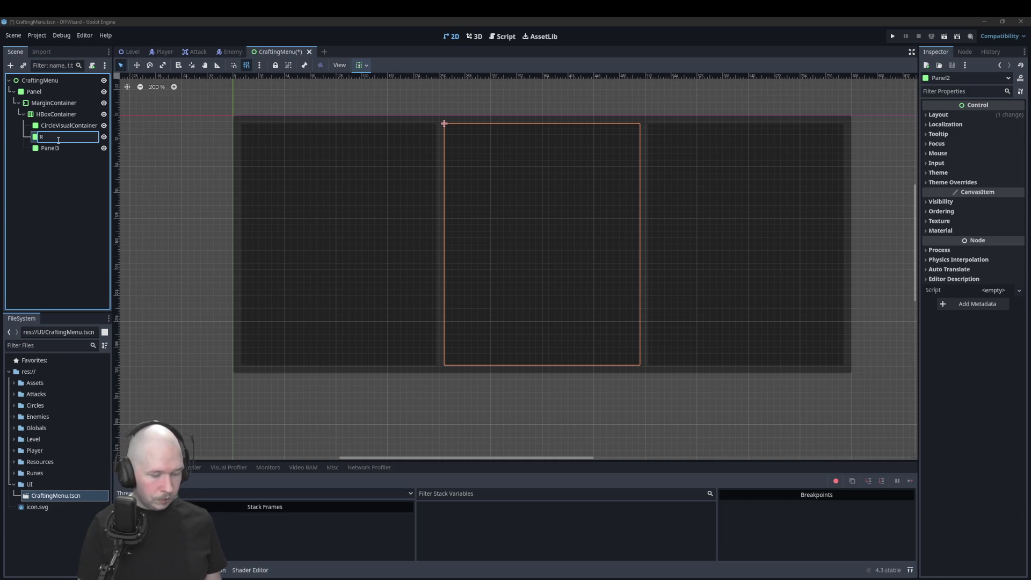
type("une")
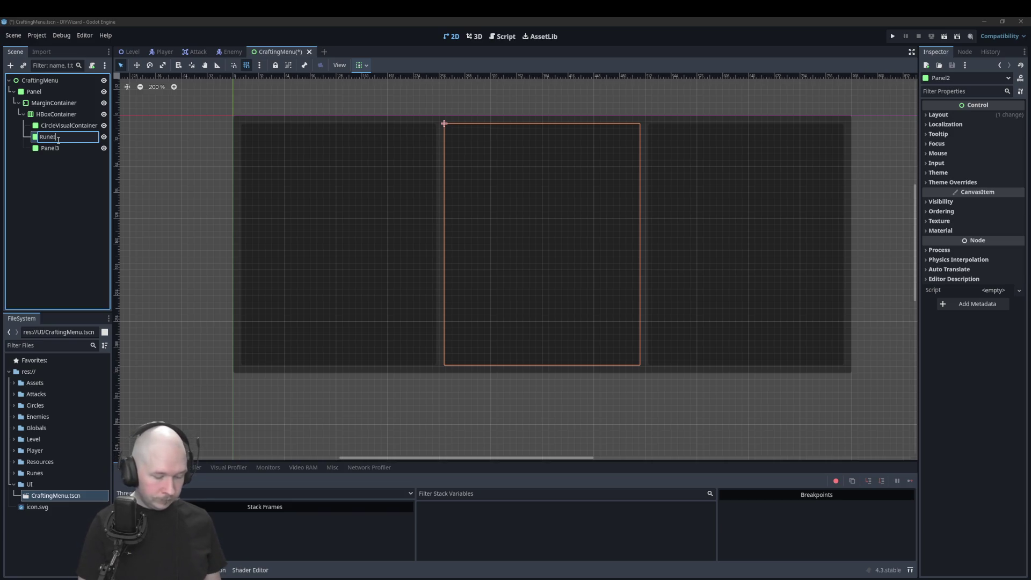
type("ventoryCont")
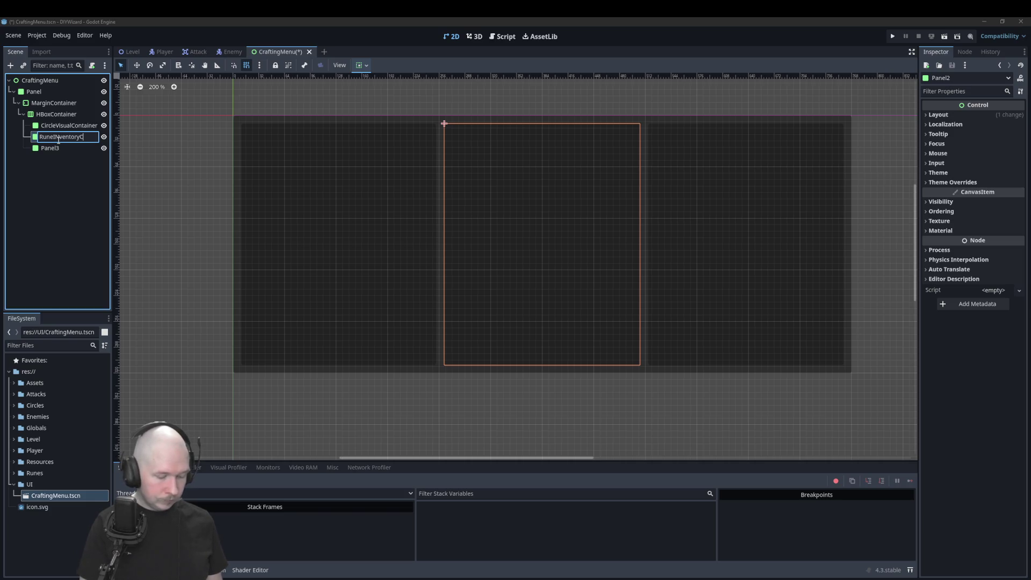
type("ainer")
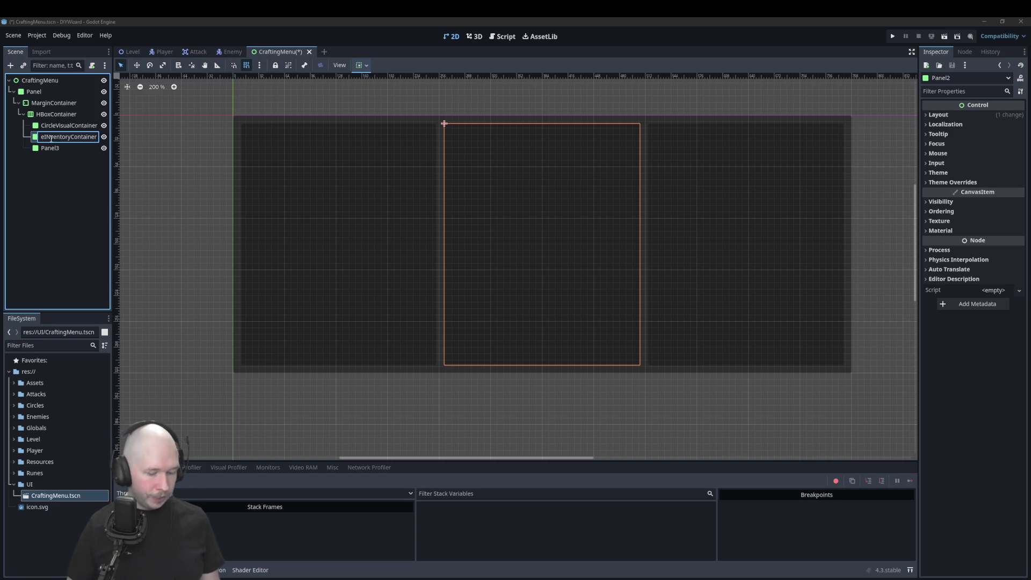
key("Left")
key("Left")
key("Left")
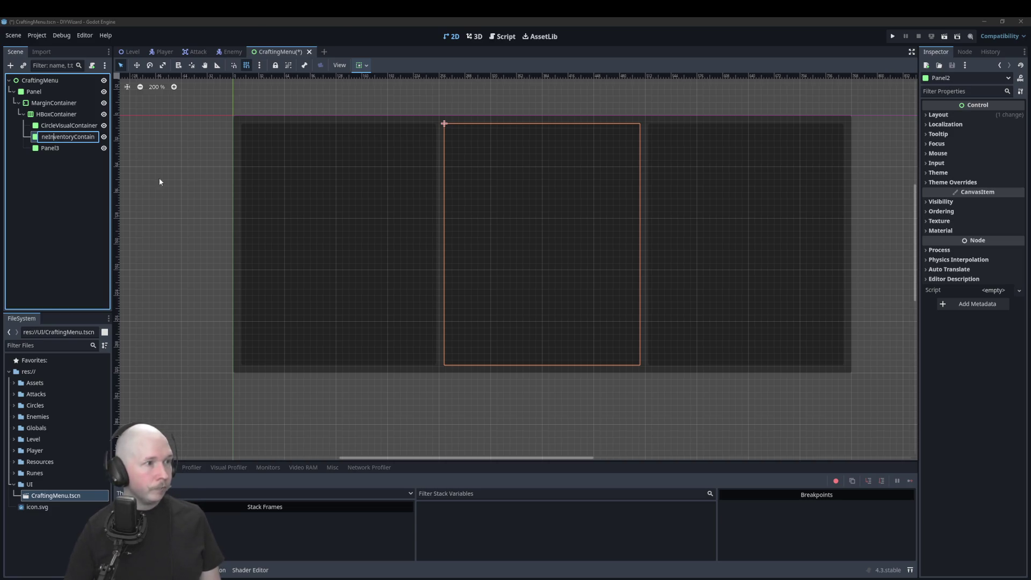
key("Return")
- Rename Panel3 to AttackDetailContainer
left_click(59, 149)
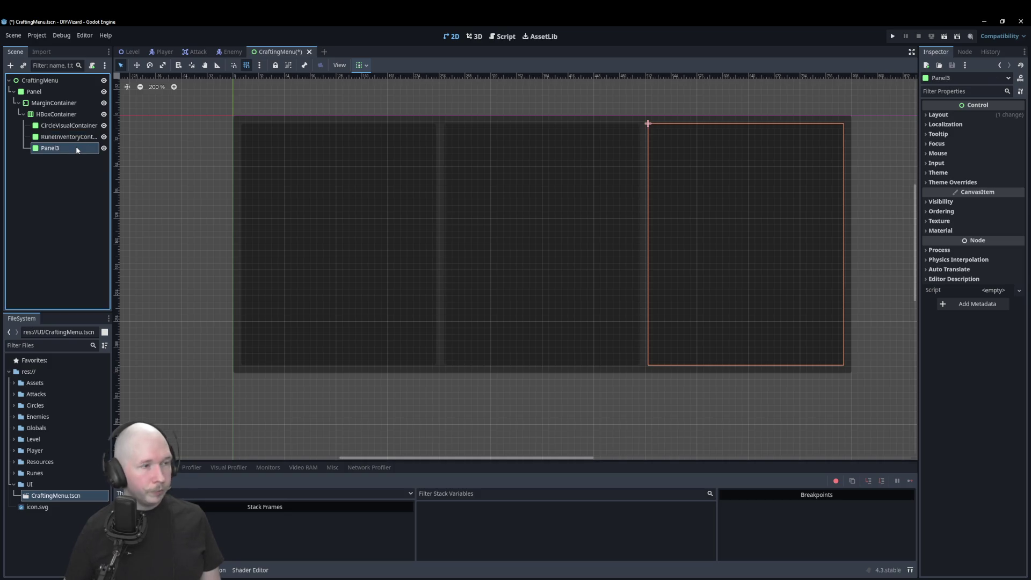
double_click(77, 148)
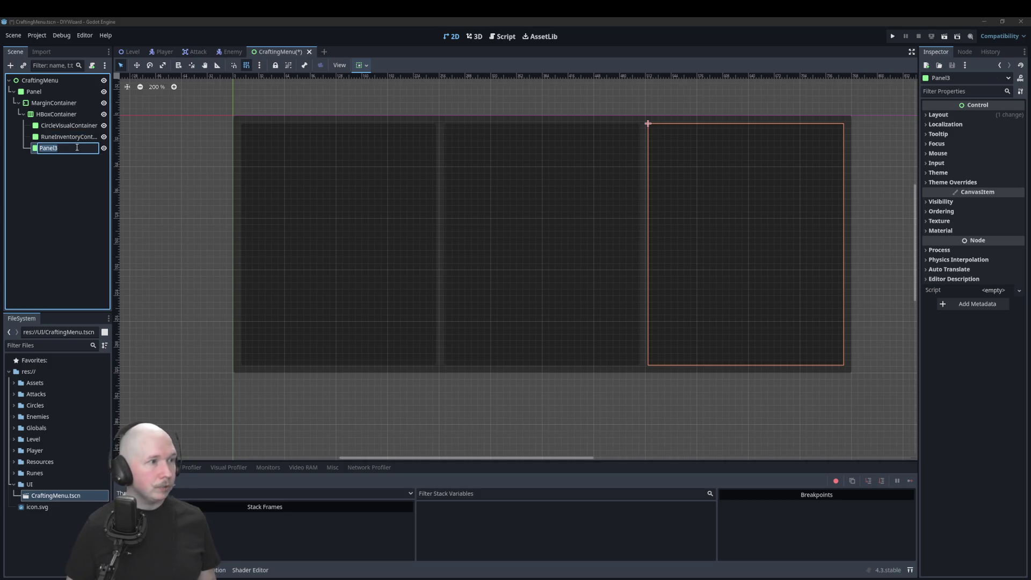
type("AttackDetailContainer")
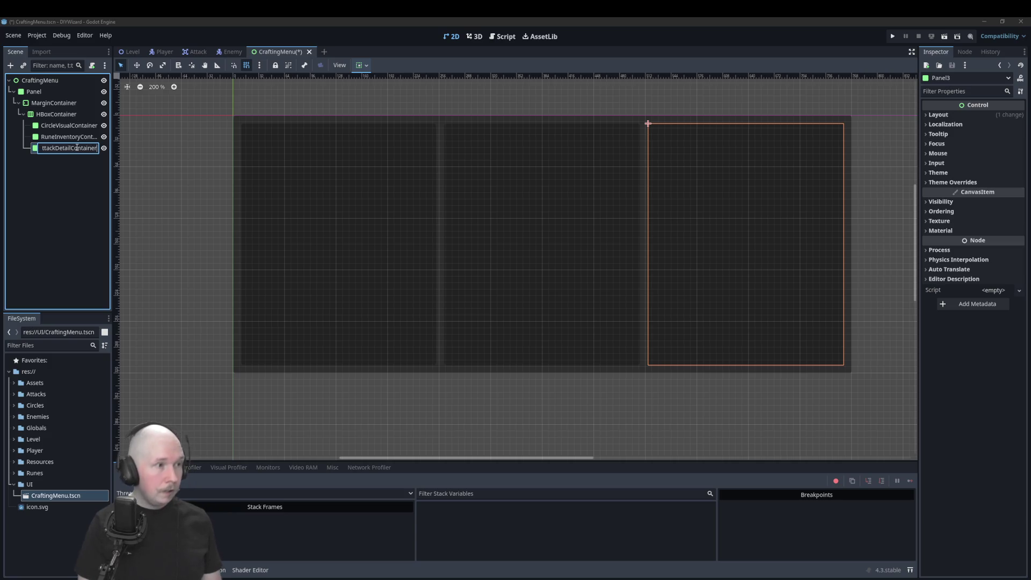
key("Return")
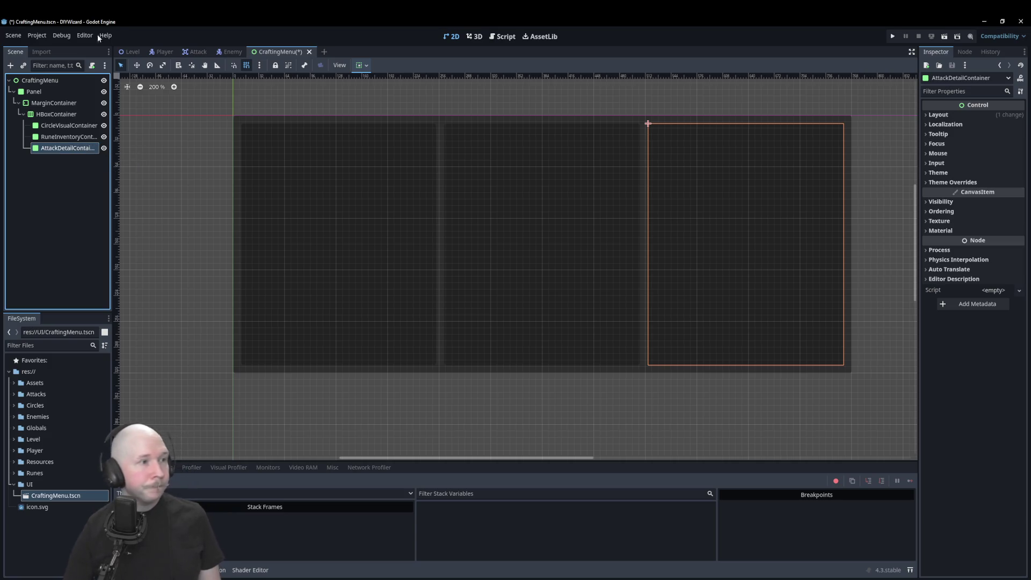
left_click(52, 114)
- Add a MarginContainer child to CircleVisualContainer and apply the Full Rect anchor preset
left_click(386, 209)
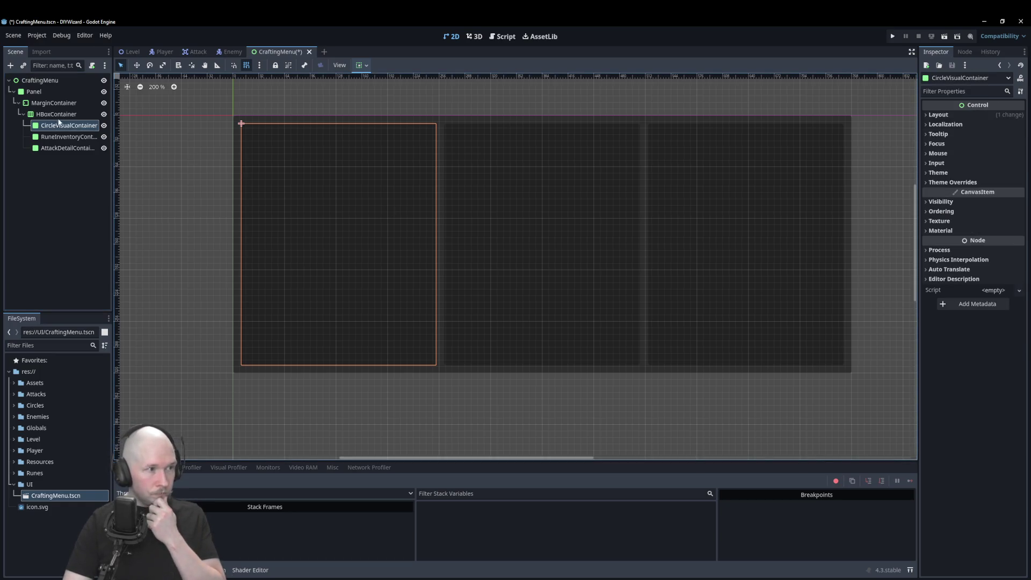
right_click(82, 126)
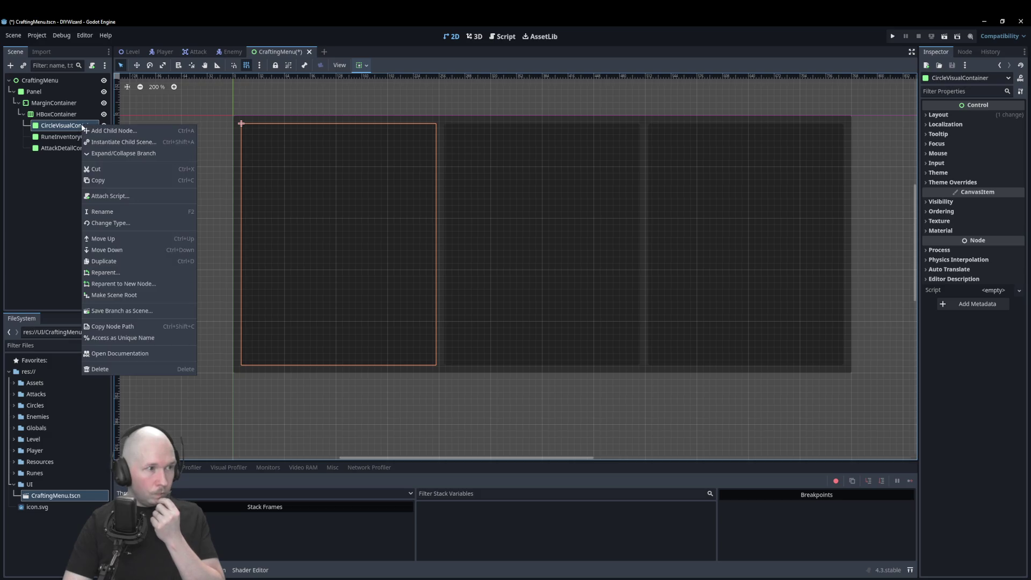
left_click(89, 131)
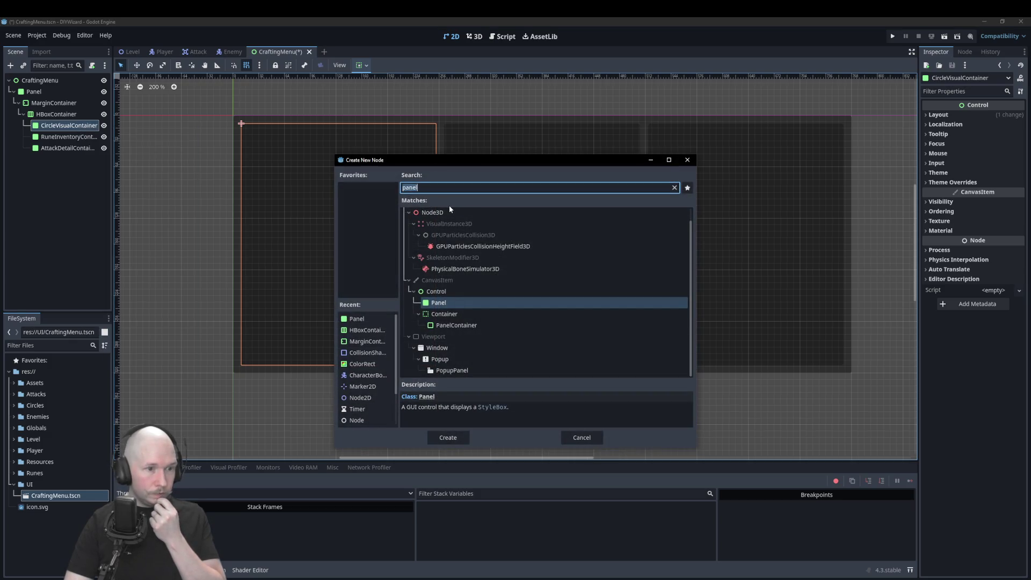
type("mar")
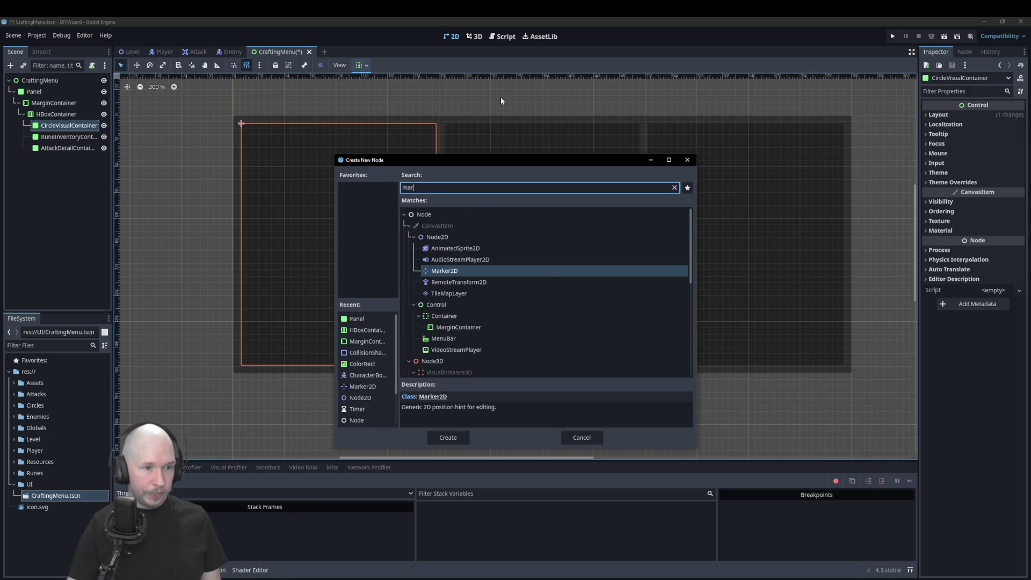
left_click(463, 328)
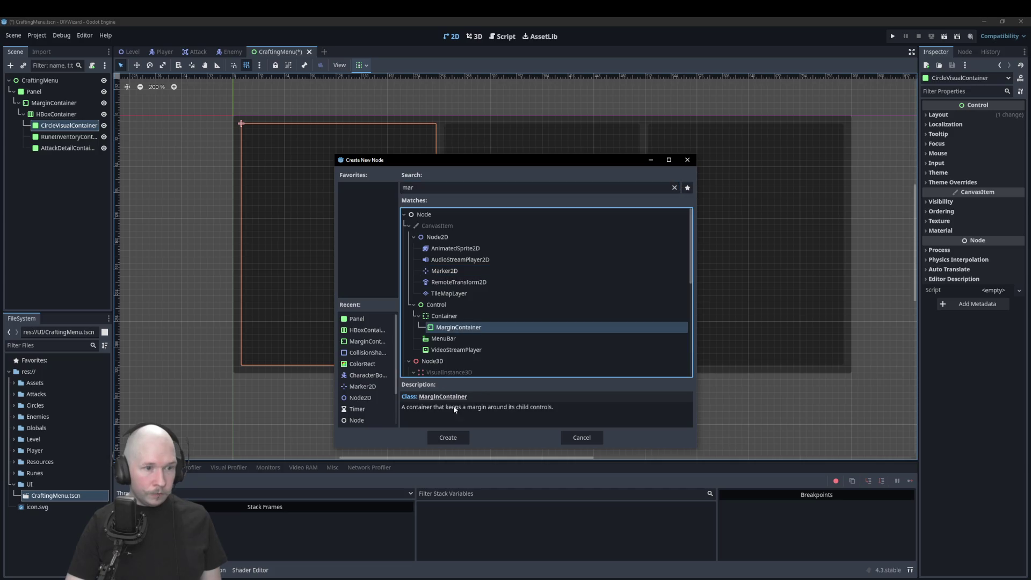
left_click(450, 438)
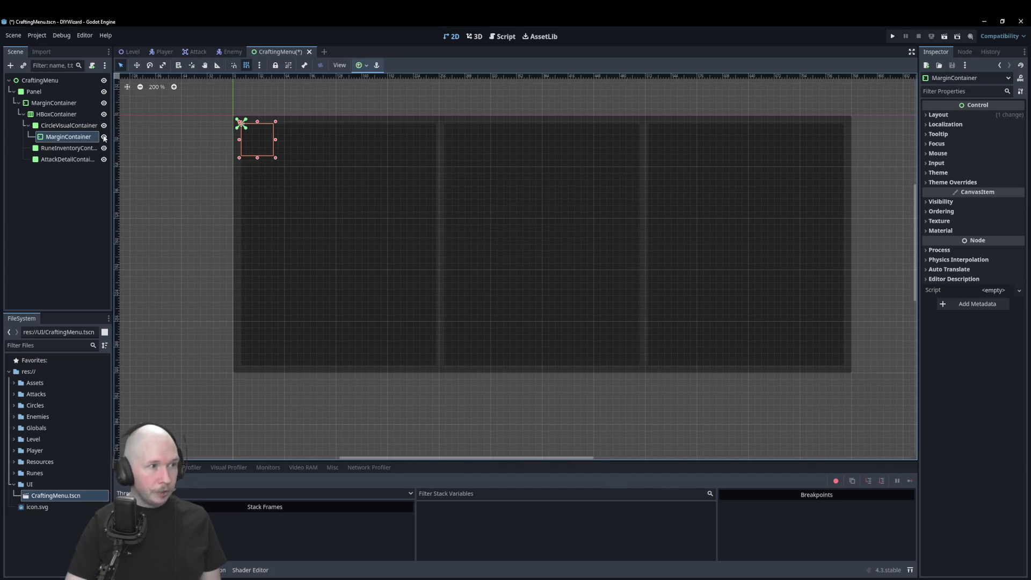
left_click(367, 65)
left_click(405, 136)
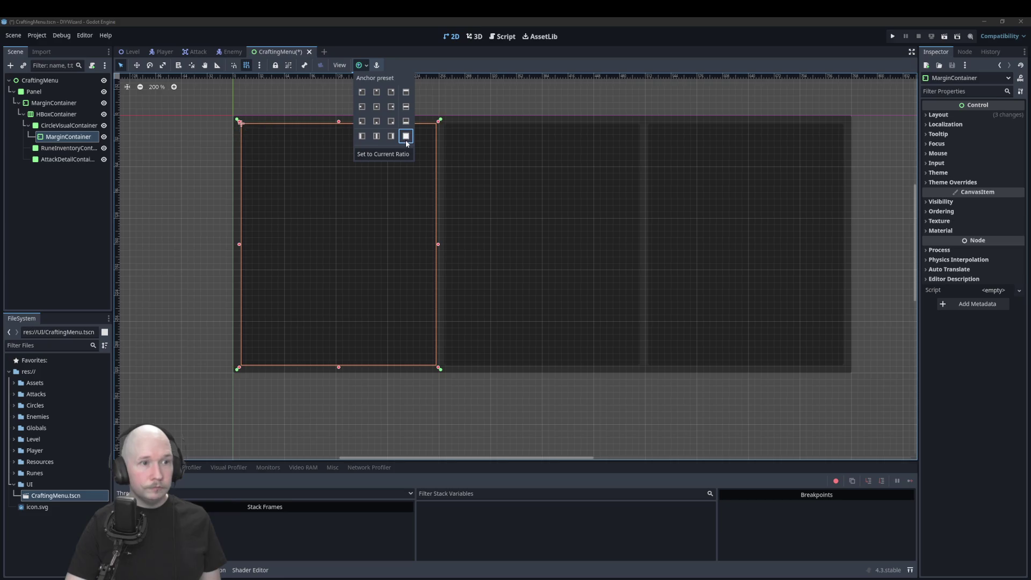
- Enable the left, top, right and bottom margin constant overrides
left_click(954, 184)
left_click(956, 182)
left_click(972, 193)
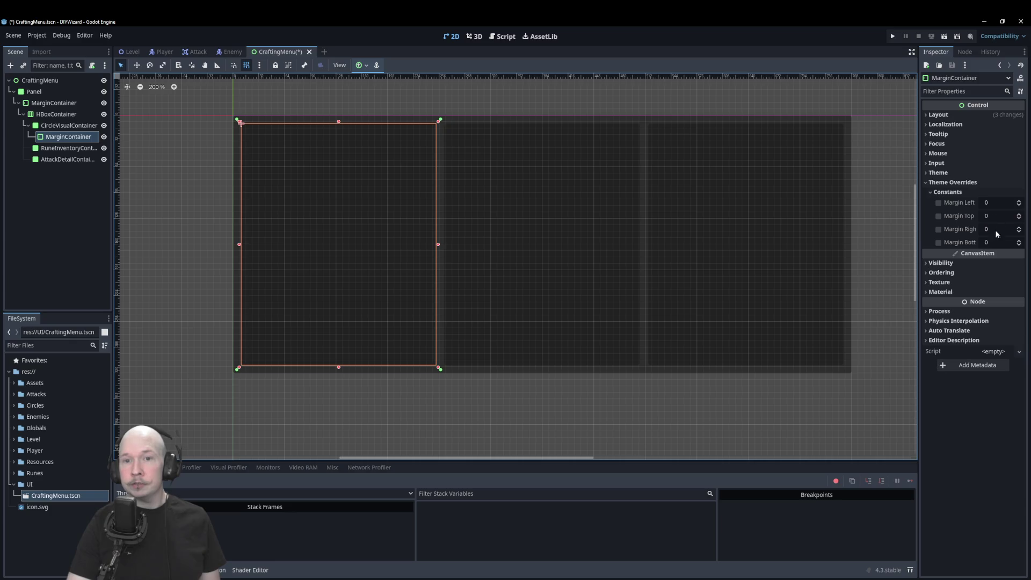
left_click(938, 215)
left_click(938, 229)
left_click(938, 242)
left_click(938, 202)
- Set the left, top, right and bottom margins to 5
left_click(998, 203)
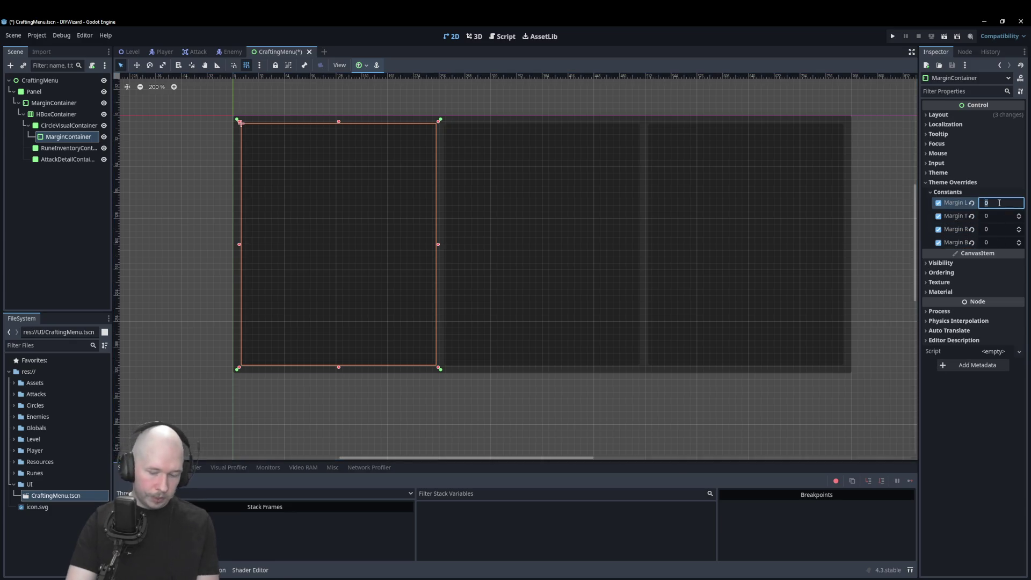
type("5")
left_click_drag(993, 216, 910, 260)
left_click(999, 216)
type("5")
left_click(1000, 229)
type("5")
left_click(1000, 243)
type("5")
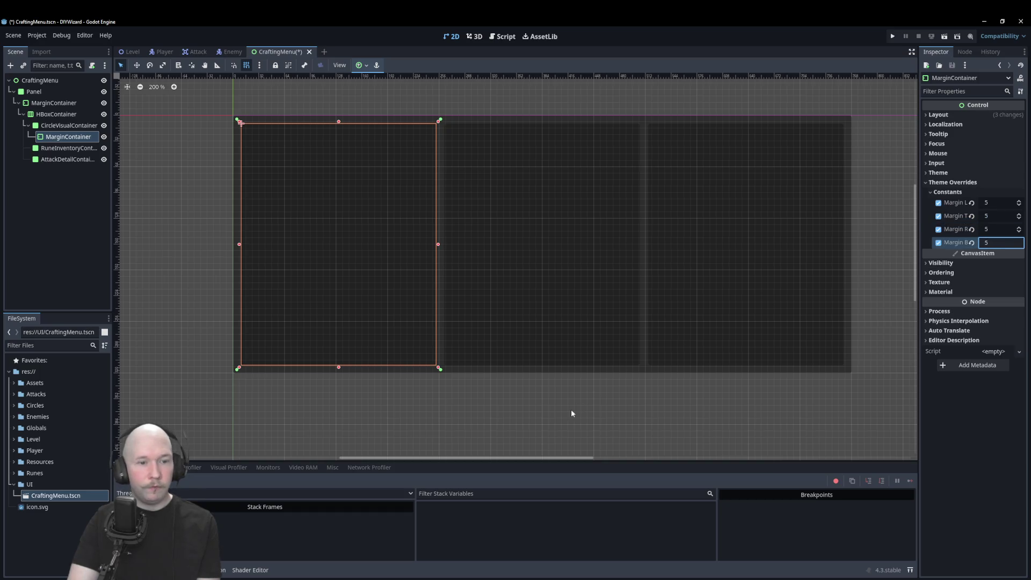
left_click(571, 410)
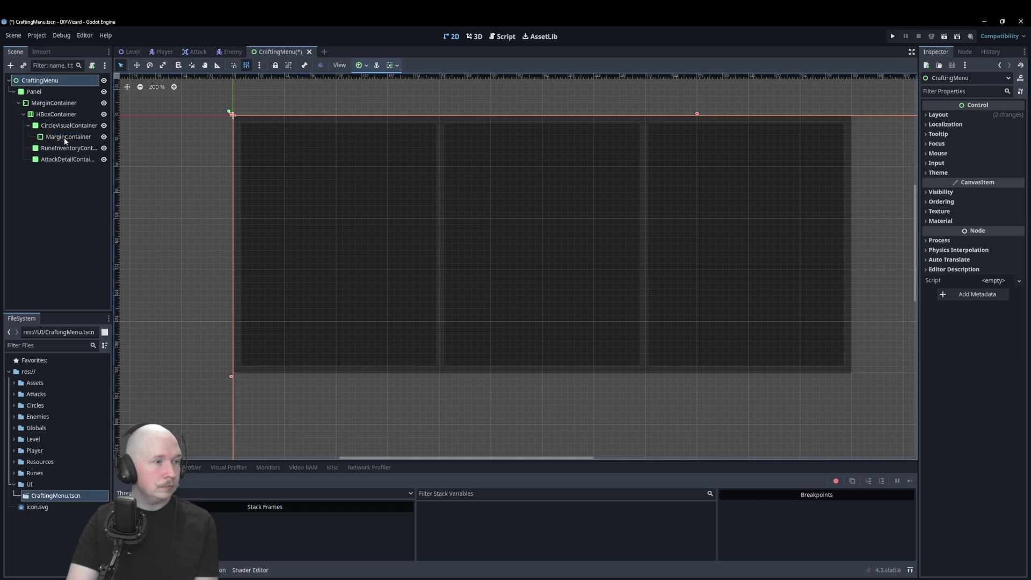
- Add a MarginContainer child to RuneInventoryContainer
left_click(53, 152)
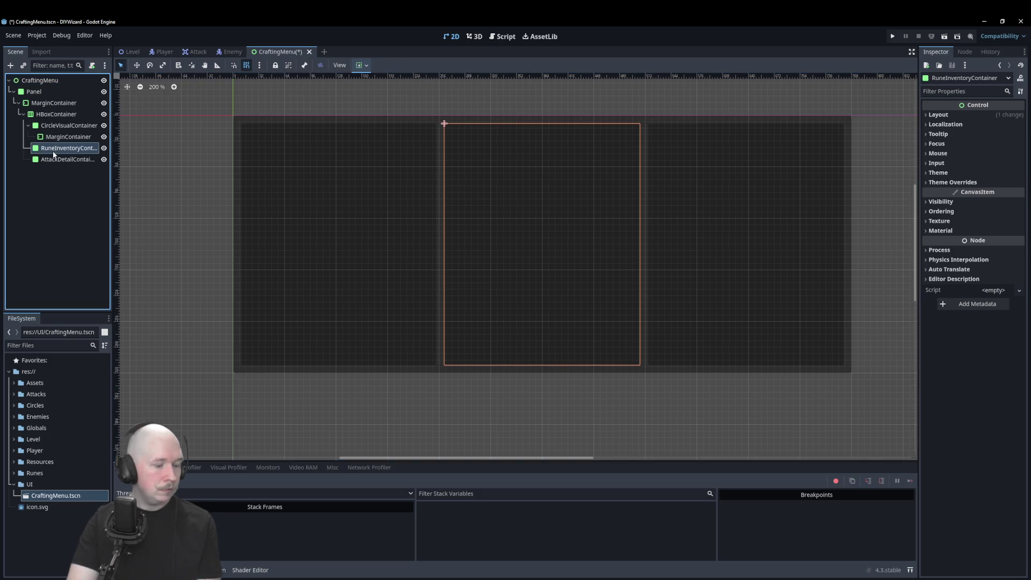
key("ctrl+a")
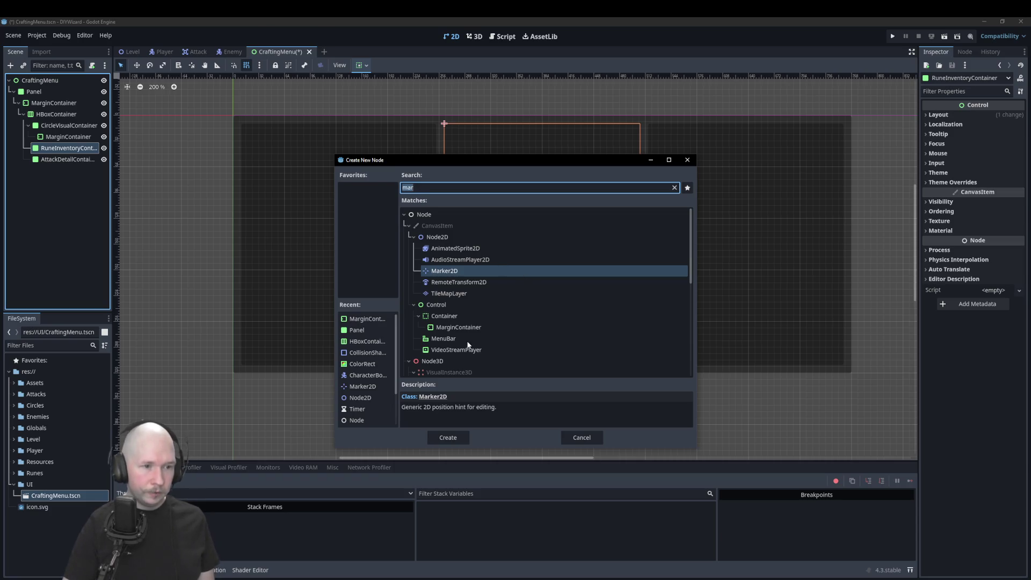
left_click(462, 327)
left_click(448, 437)
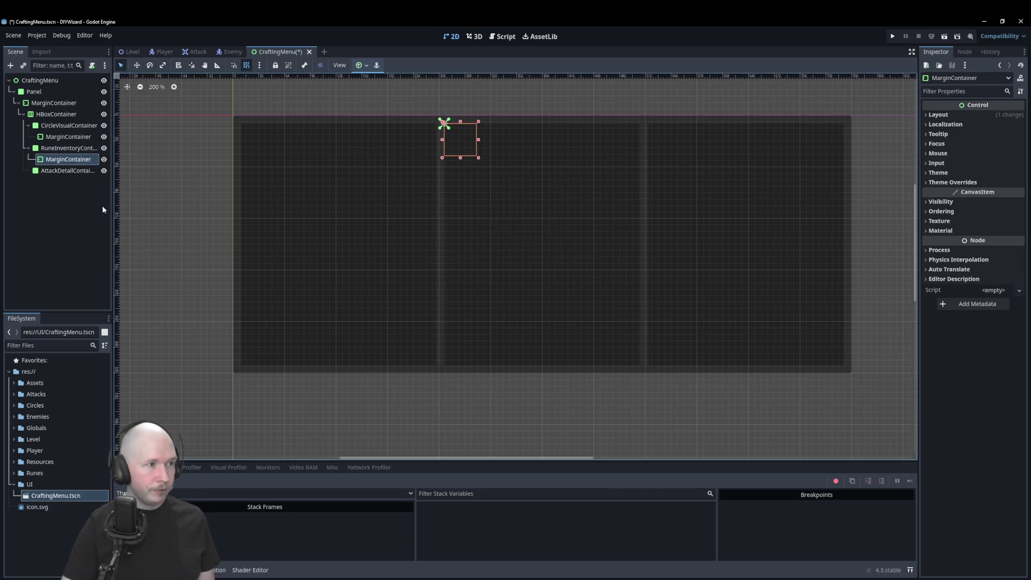
- Add a MarginContainer under AttackDetailContainer and stretch it with the Full Rect preset
left_click(75, 175)
key("ctrl+a")
left_click(447, 350)
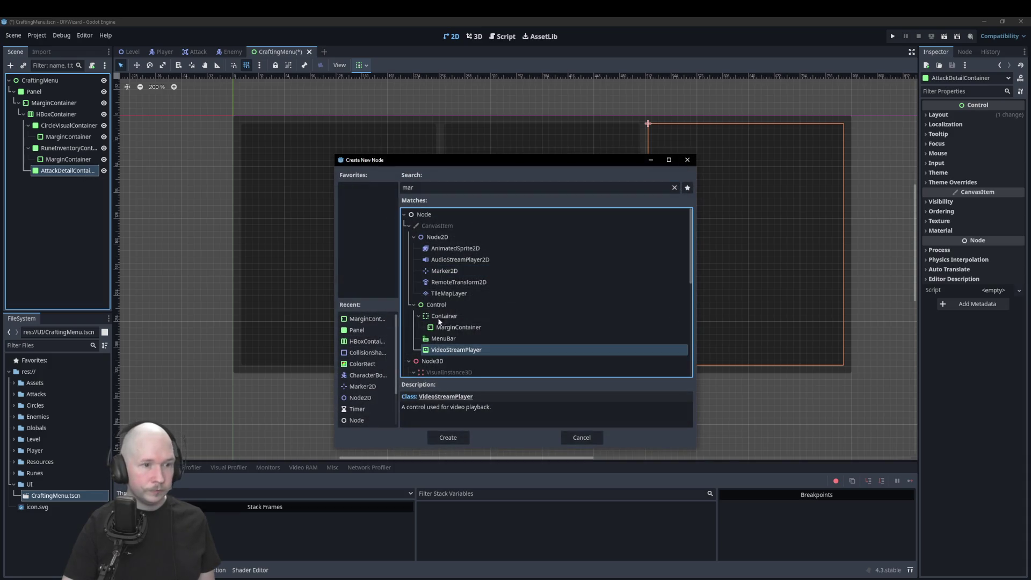
left_click(445, 328)
left_click(447, 437)
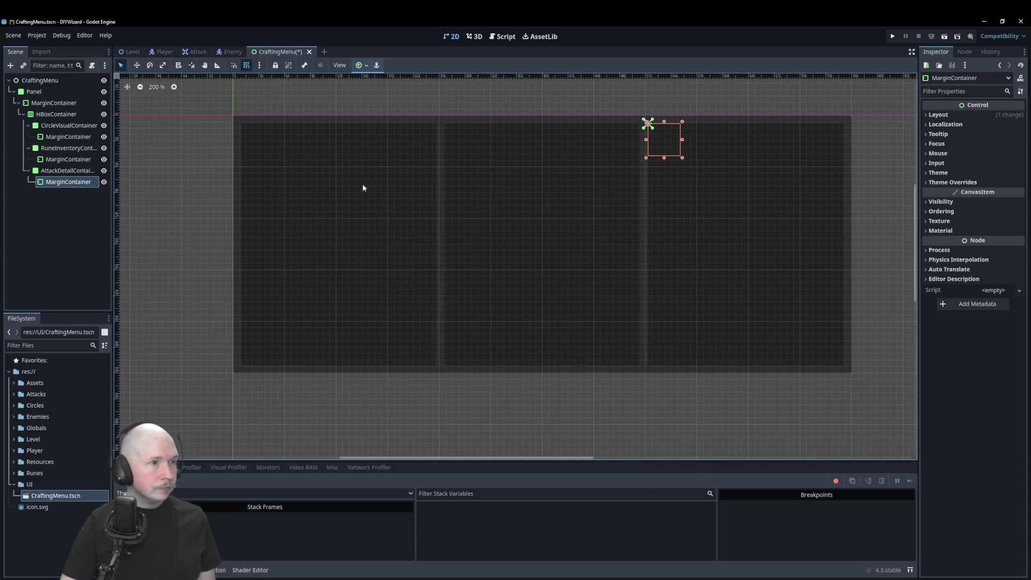
left_click(359, 65)
left_click(406, 135)
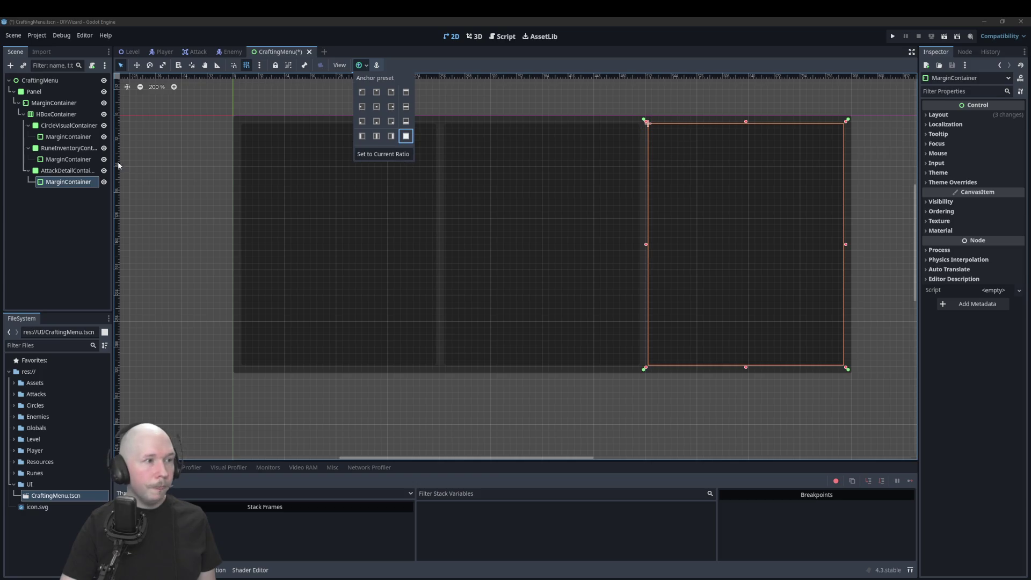
- Apply the Full Rect anchor preset to RuneInventoryContainer's MarginContainer
left_click(68, 159)
left_click(68, 159)
left_click(358, 65)
left_click(406, 135)
left_click(61, 158)
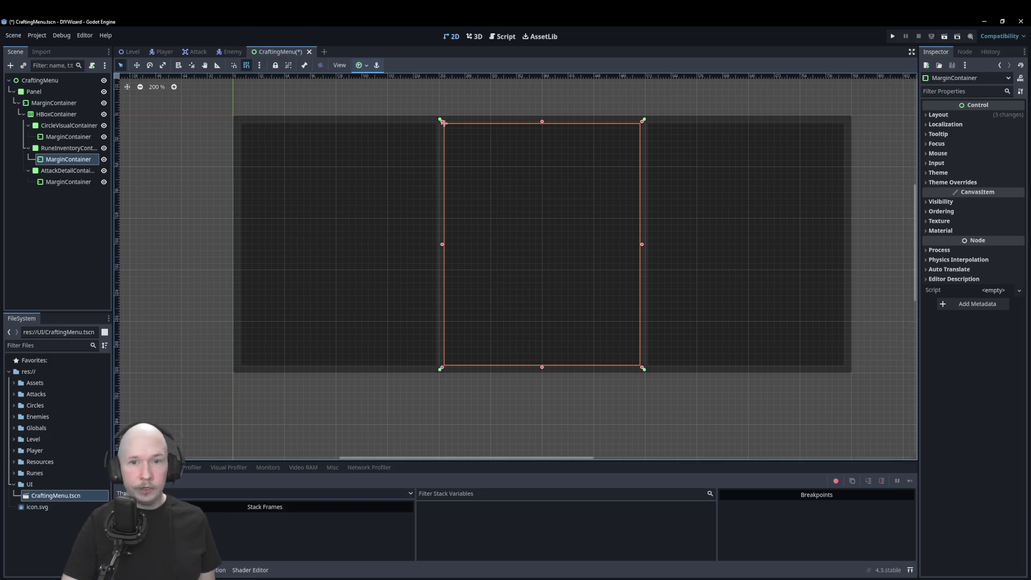
- Enable that MarginContainer's four margin overrides and set them to 5
left_click(952, 182)
left_click(947, 192)
left_click(938, 203)
left_click(938, 216)
left_click(937, 229)
left_click(938, 242)
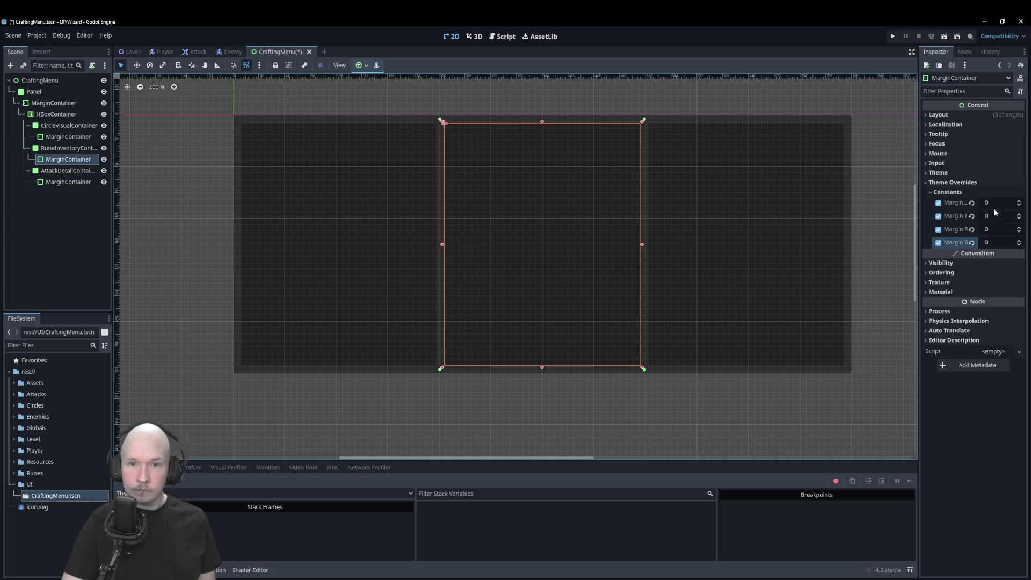
left_click(995, 203)
type("5")
left_click(996, 216)
type("5")
left_click(1000, 229)
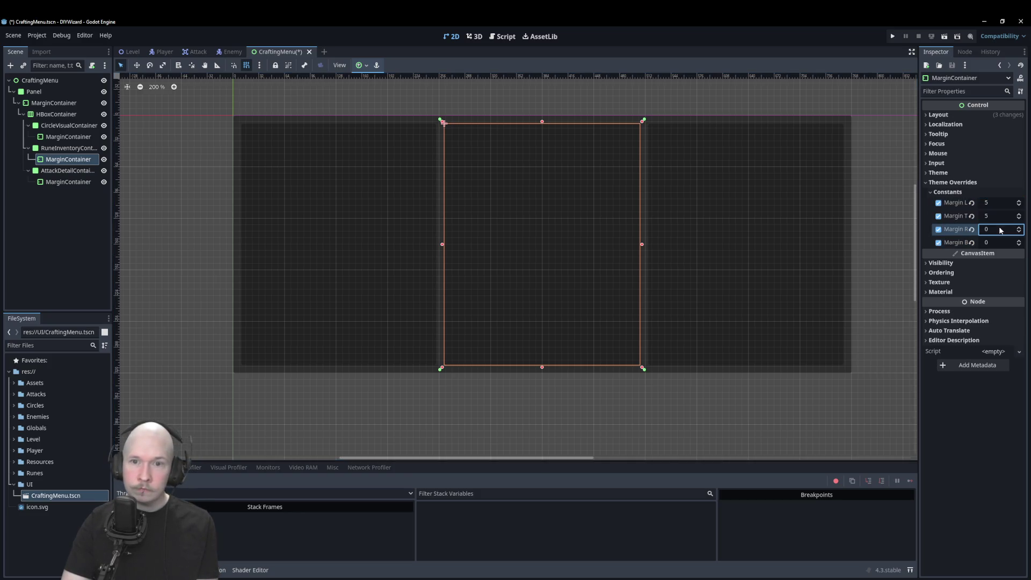
type("5")
- Set left, top, right and bottom margins of 5 on AttackDetailContainer's MarginContainer
left_click(68, 182)
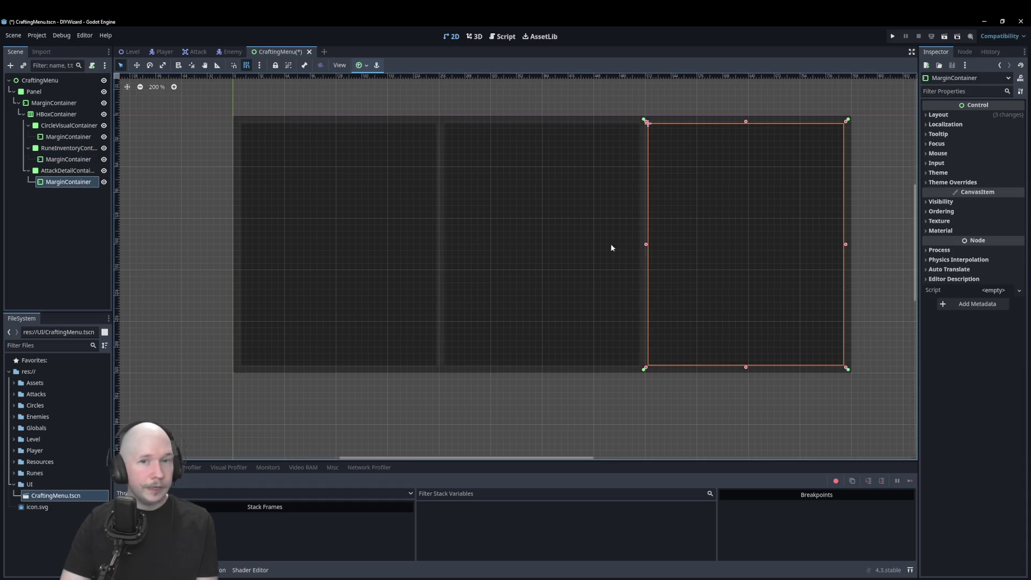
left_click(952, 182)
left_click(947, 191)
left_click(995, 203)
type("5")
left_click(996, 216)
type("5")
left_click(996, 229)
type("5")
left_click(986, 243)
type("5")
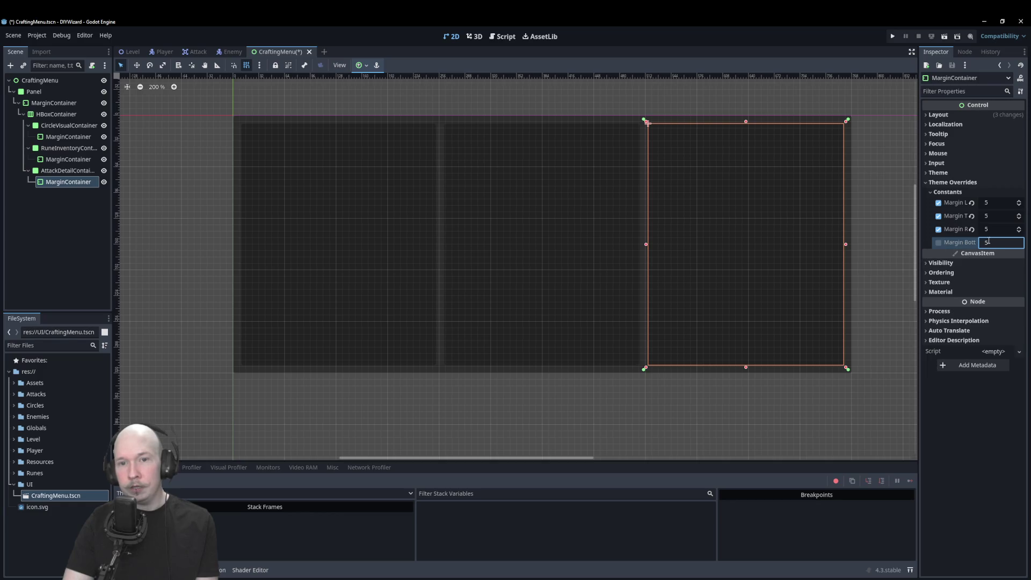
left_click(992, 228)
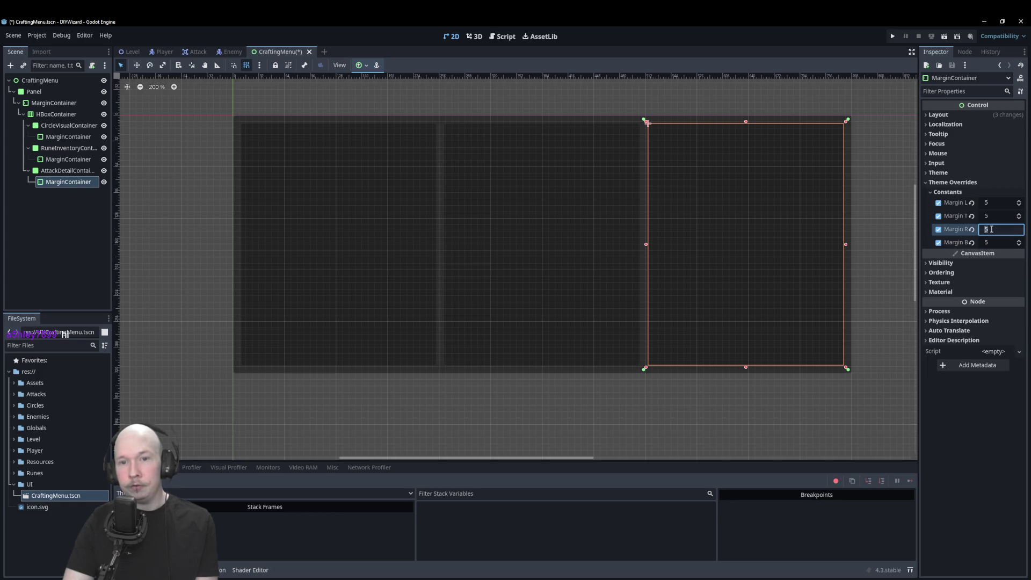
left_click(923, 183)
left_click(177, 163)
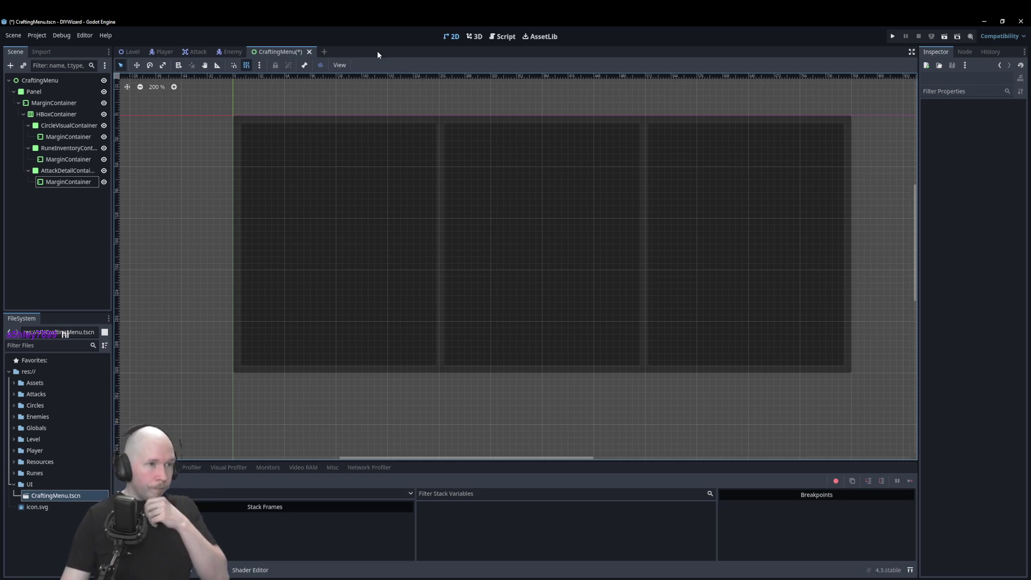
left_click(46, 138)
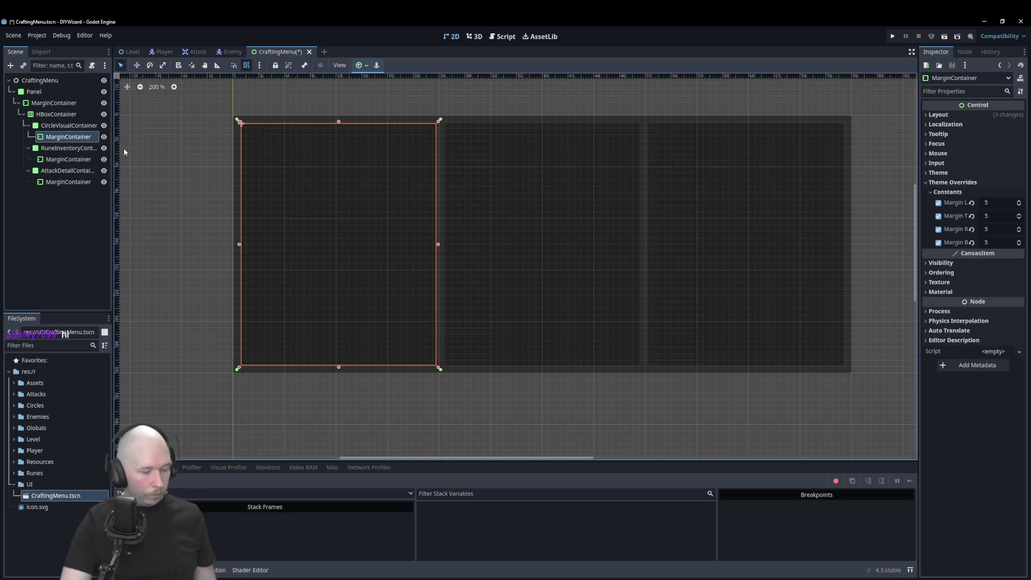
- Save the CraftingMenu scene and pan across the canvas to look over the layout
key("ctrl+s")
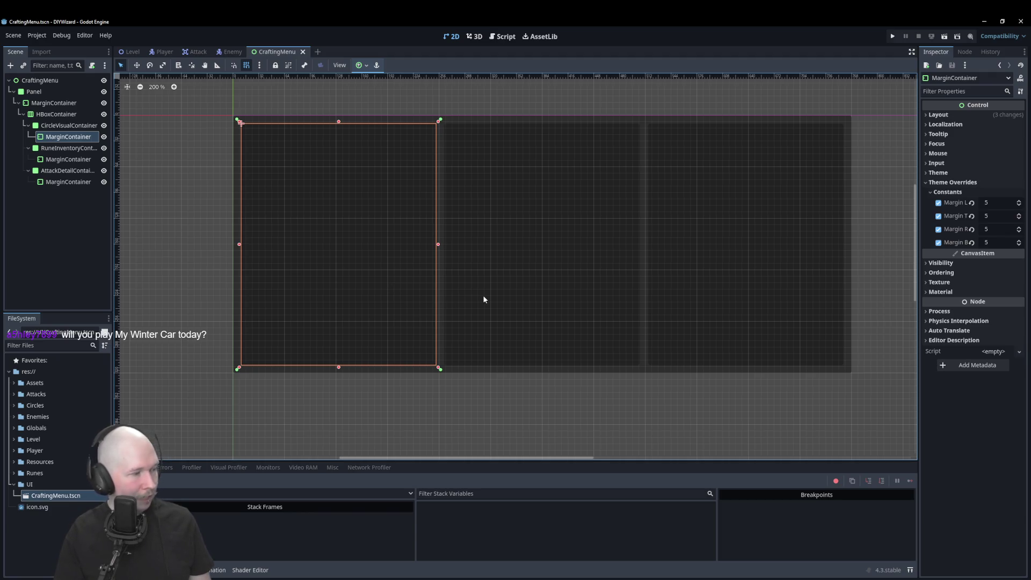
left_click_drag(510, 458, 449, 458)
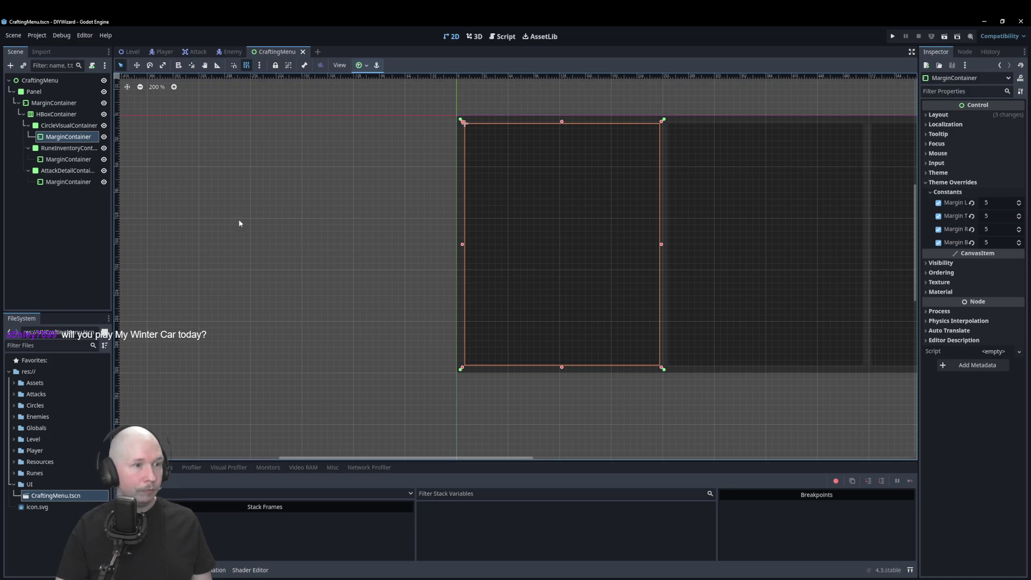
scroll(241, 222, "up", 2)
scroll(501, 265, "down", 1)
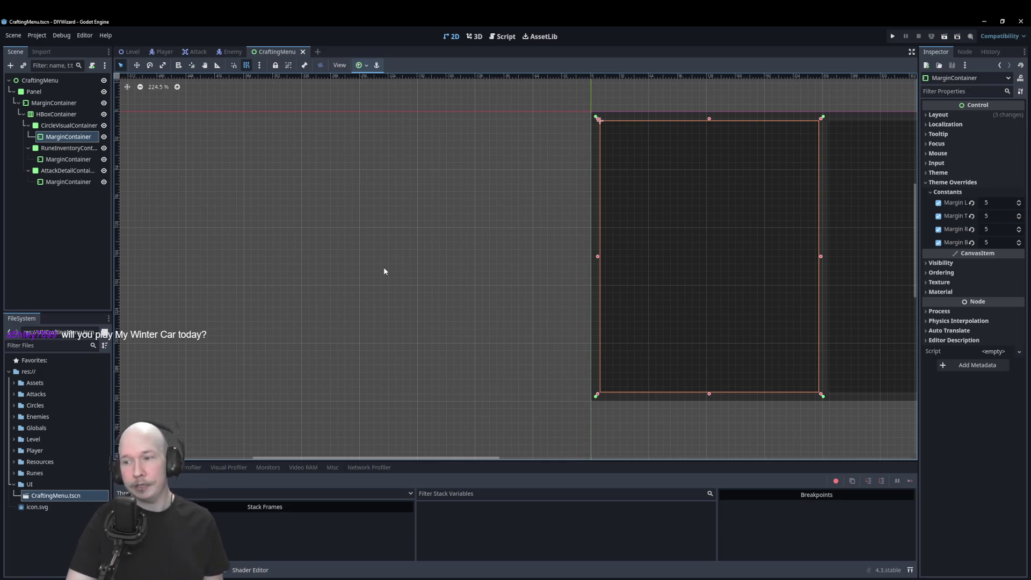
- Deselect the MarginContainer and frame the whole menu panel to review the three columns
left_click(88, 260)
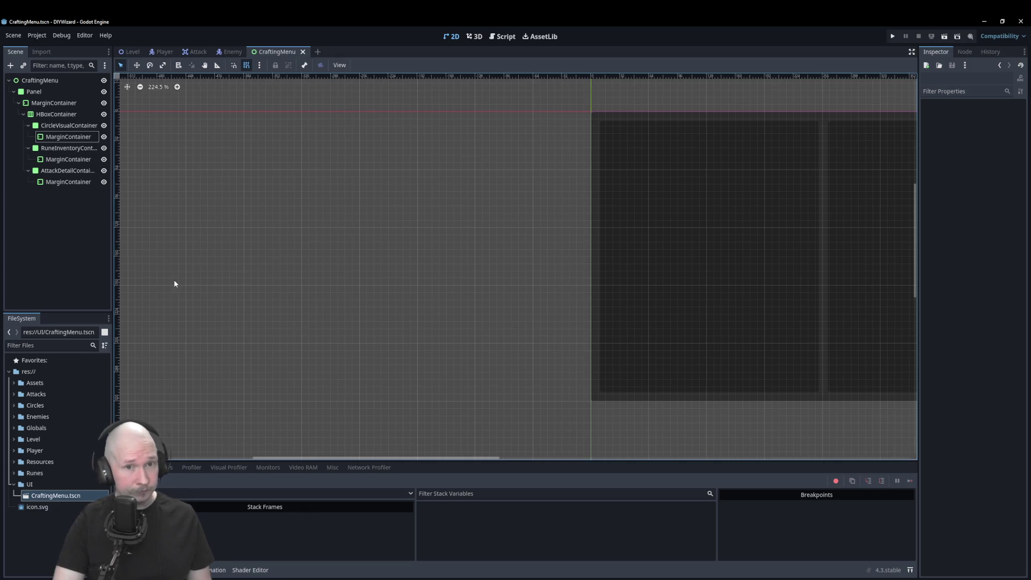
key("shift+f")
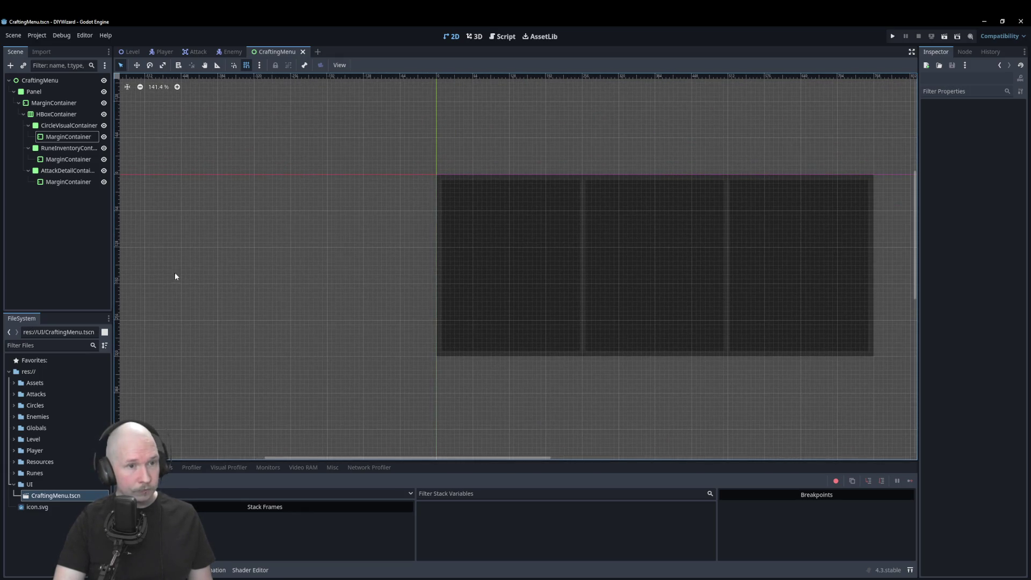
scroll(782, 208, "up", 1)
scroll(782, 208, "up", 1)
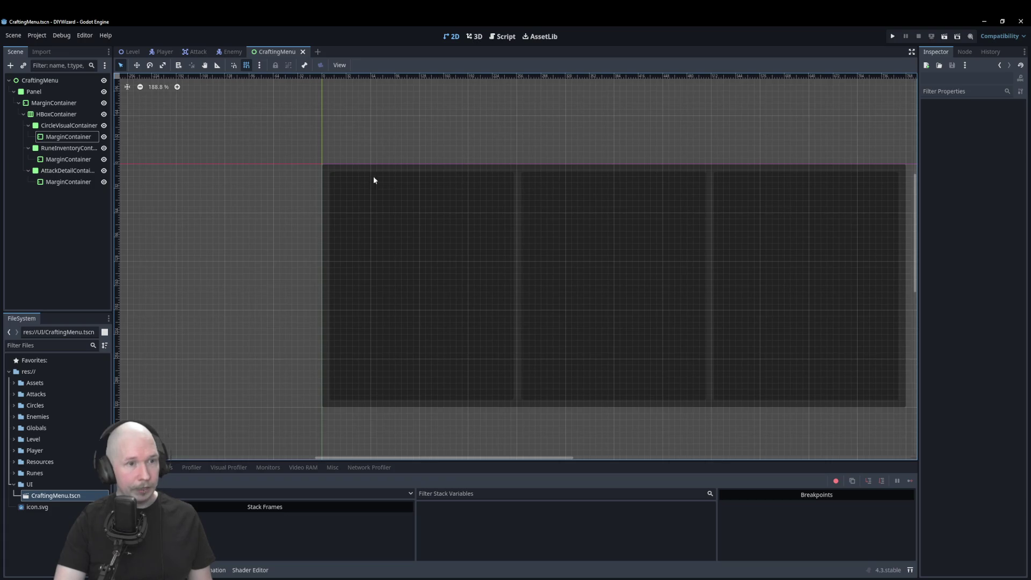
scroll(257, 352, "up", 2)
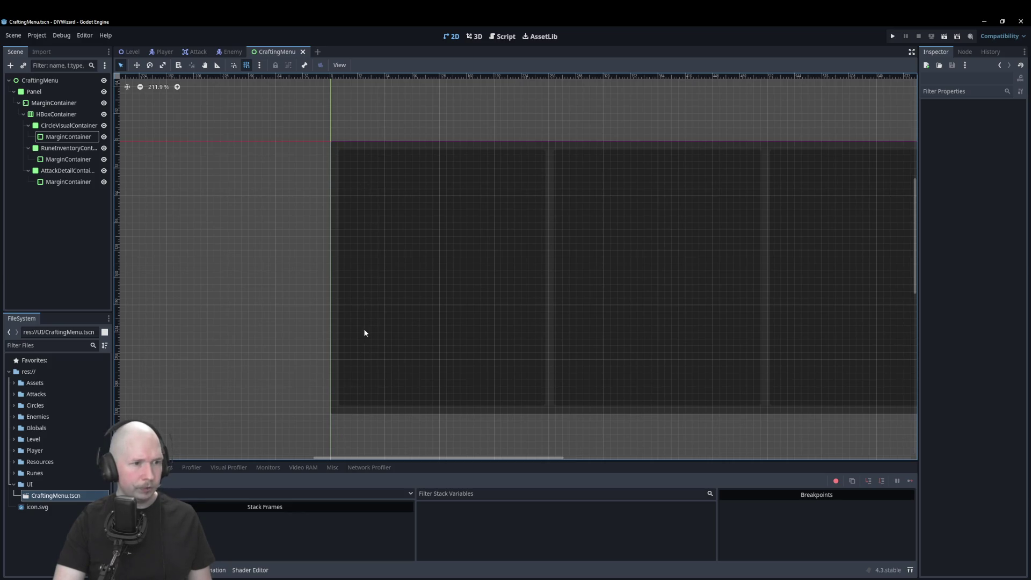
scroll(365, 172, "down", 5)
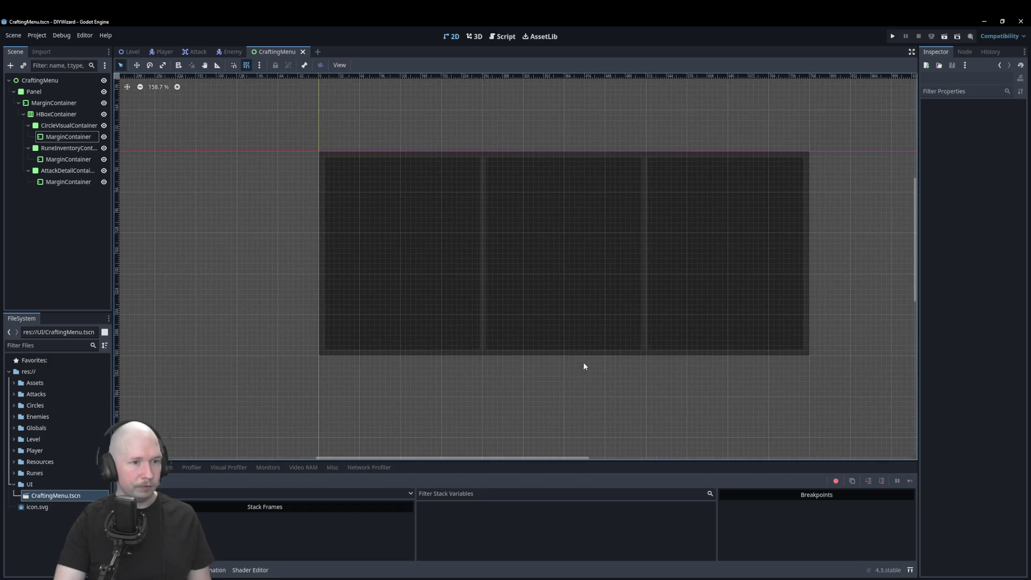
- Make the outer MarginContainer fill its parent using the Full Rect anchor preset
left_click(627, 358)
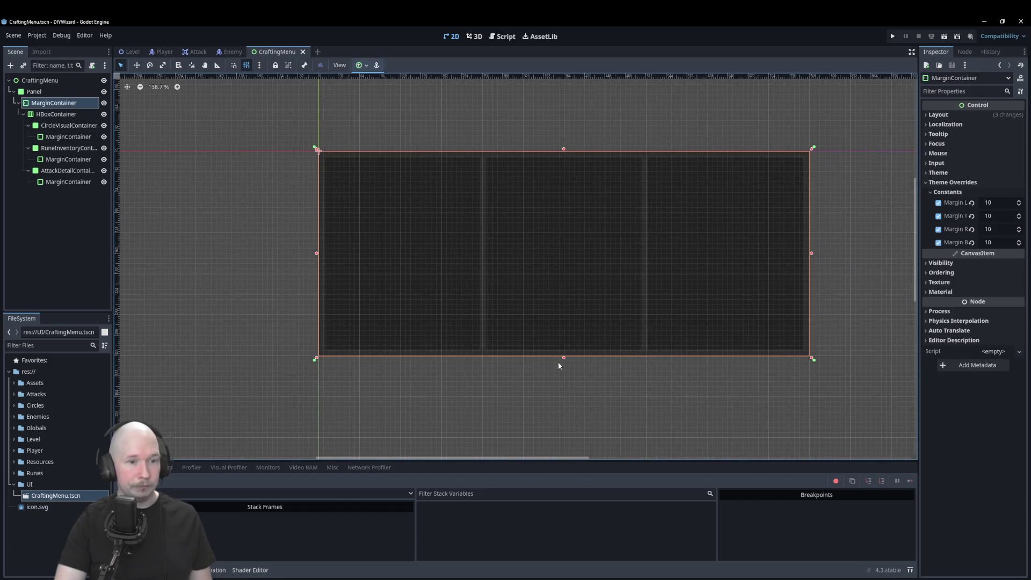
scroll(584, 270, "up", 1)
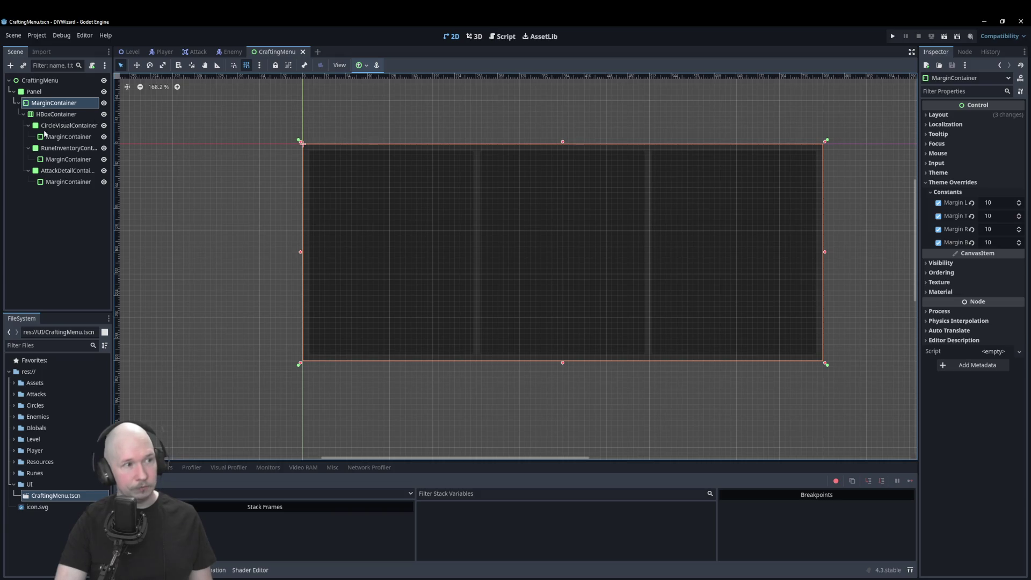
scroll(476, 242, "up", 3)
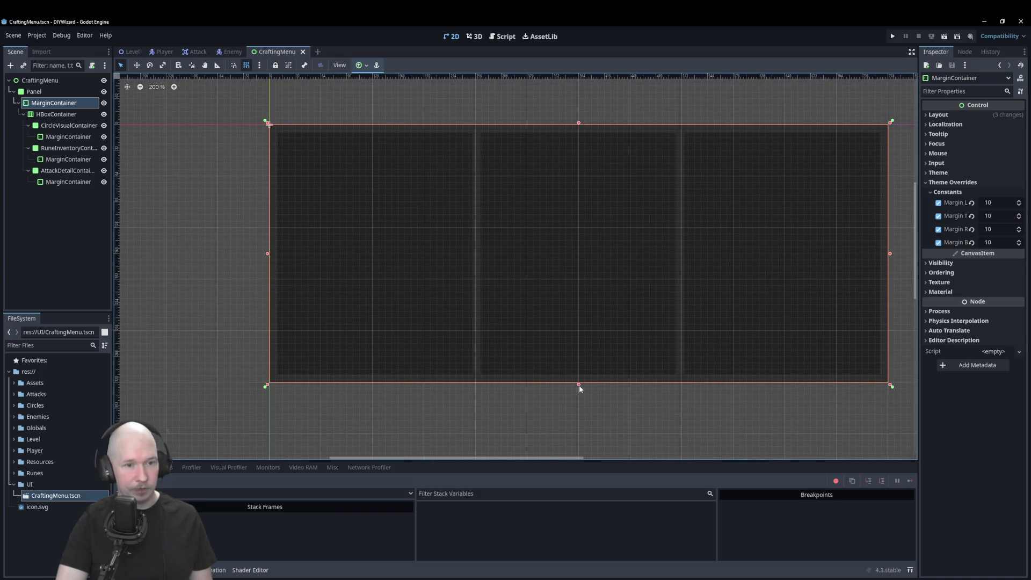
mouse_move(579, 385)
left_mouse_down()
mouse_move(578, 421)
mouse_move(578, 384)
left_mouse_up()
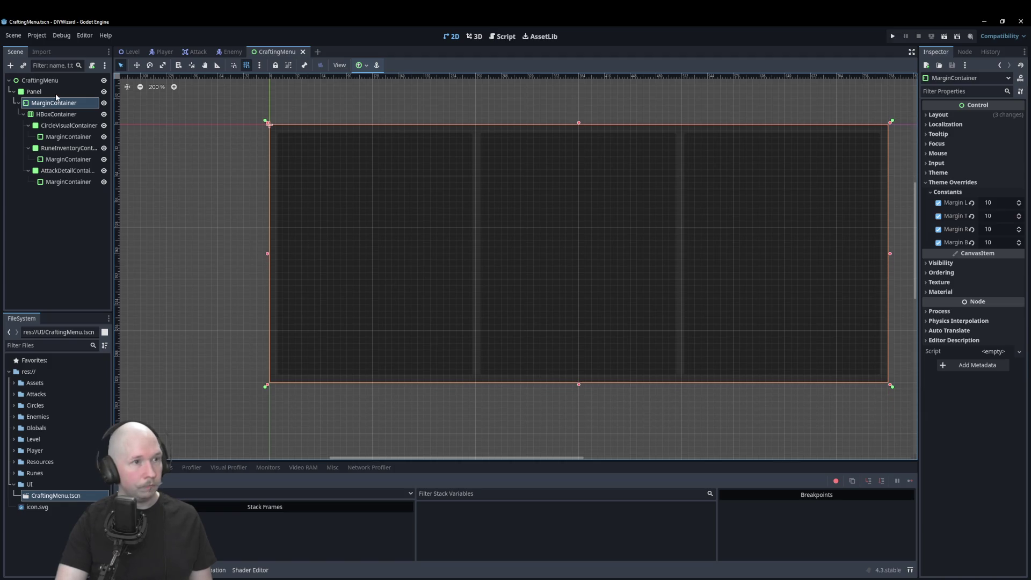
left_click(364, 67)
left_click(406, 136)
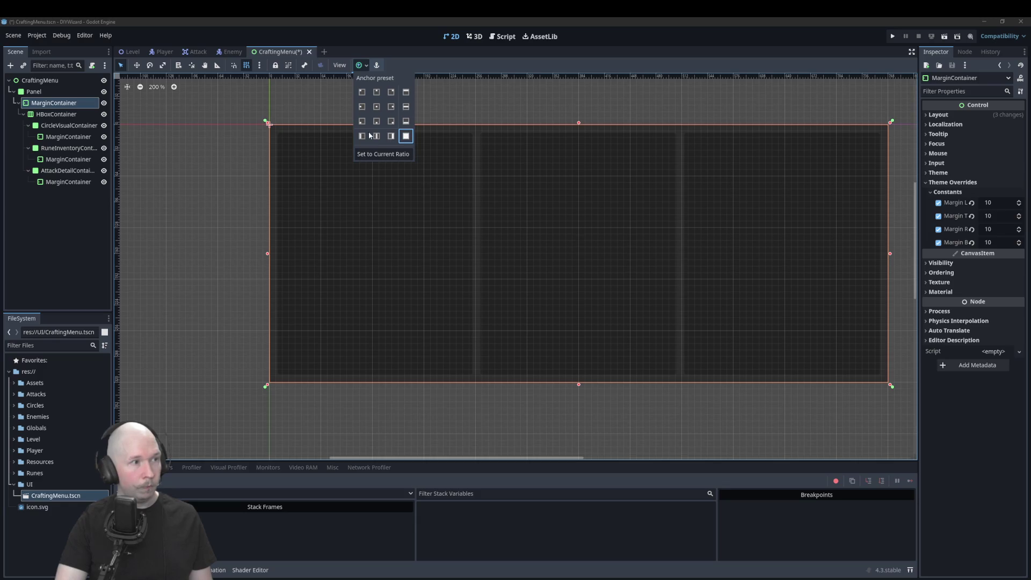
- Shorten the Panel by raising its bottom edge, then save the scene
left_click(34, 91)
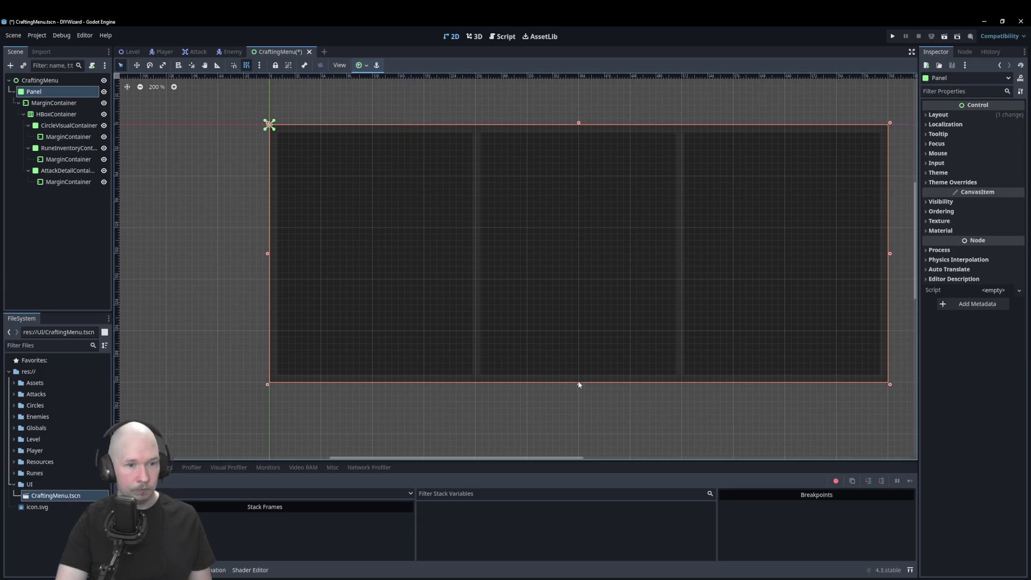
mouse_move(578, 386)
left_mouse_down()
mouse_move(573, 352)
mouse_move(568, 384)
mouse_move(564, 331)
left_mouse_up()
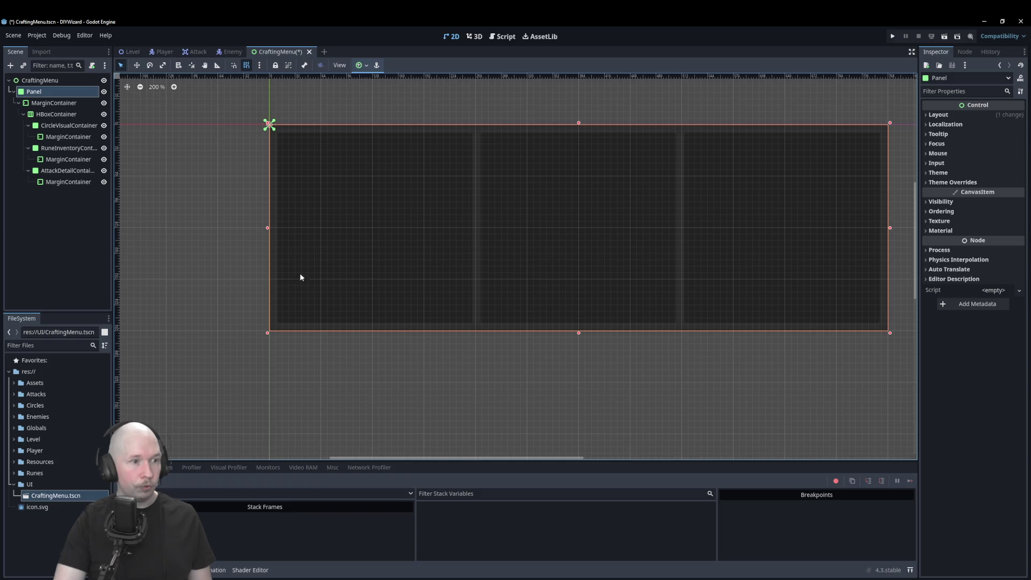
scroll(567, 166, "up", 2)
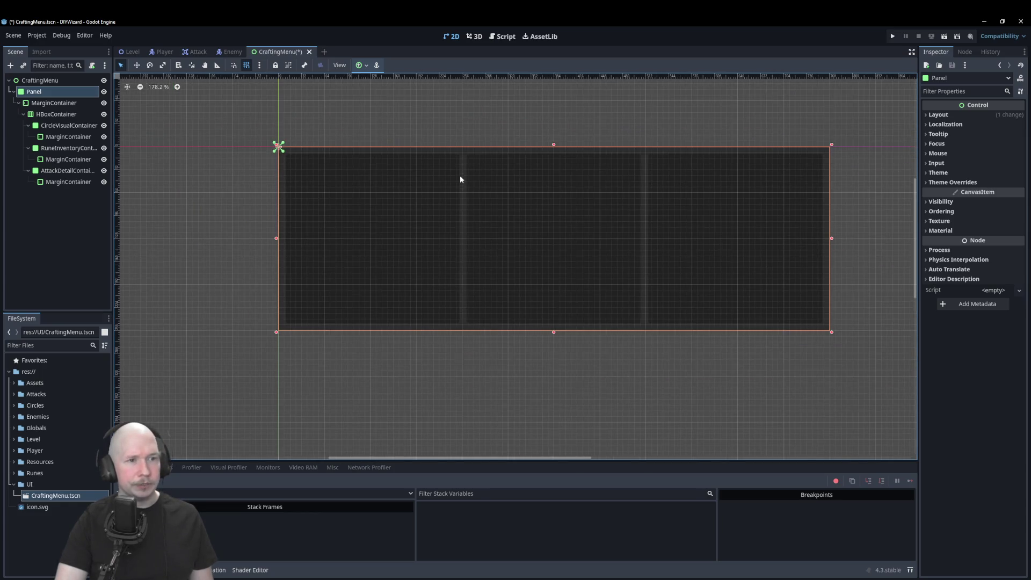
scroll(296, 284, "up", 1)
left_click(374, 240)
scroll(374, 236, "down", 1)
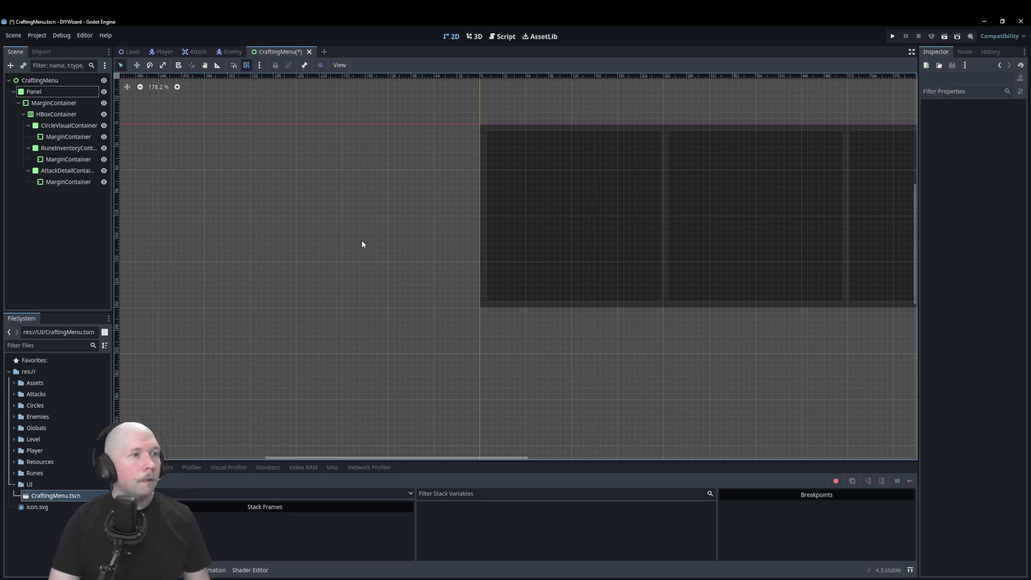
key("ctrl+s")
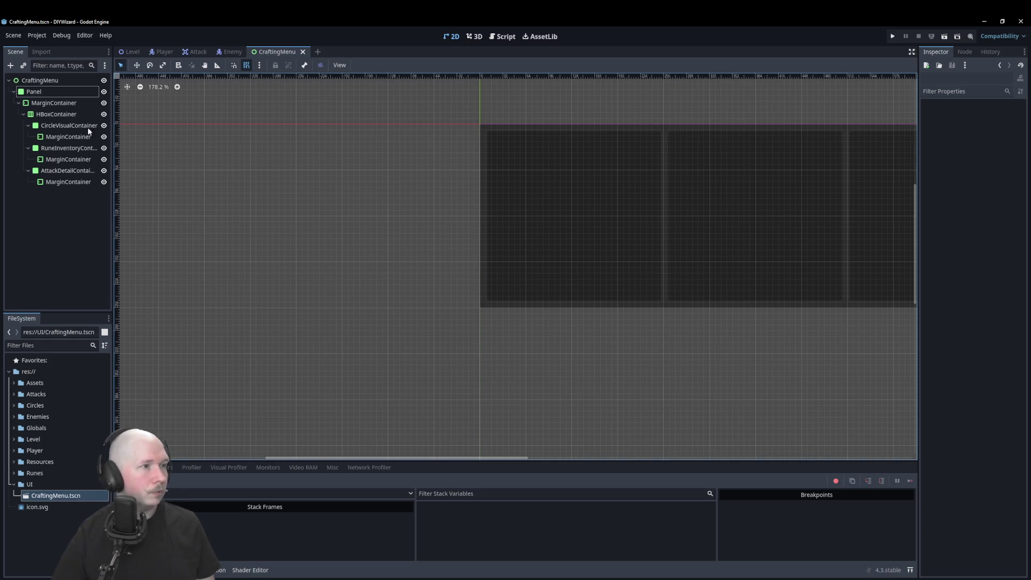
right_click(41, 79)
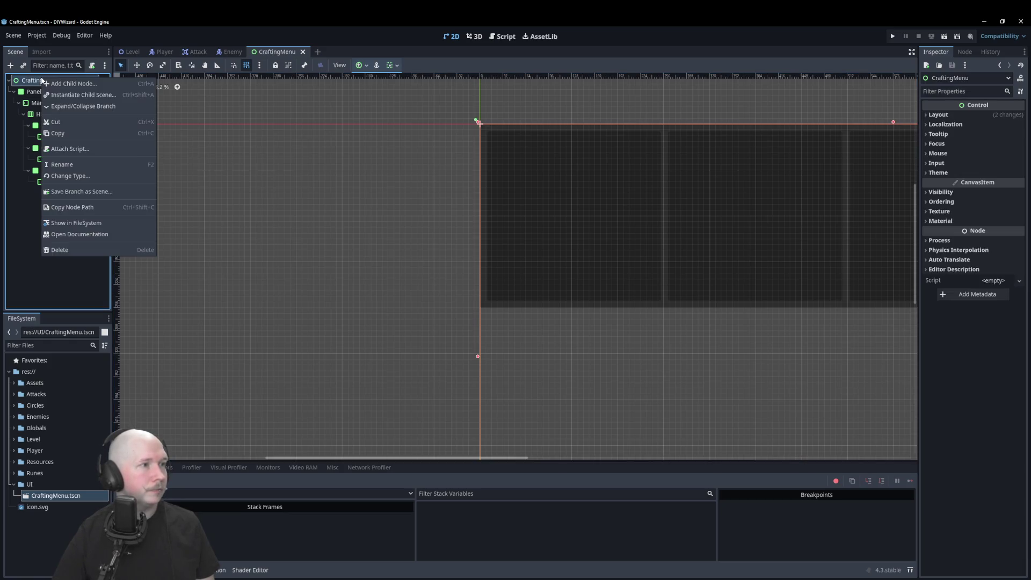
- Add a Polygon2D child under the CraftingMenu root, found by searching 'poly'
left_click(70, 86)
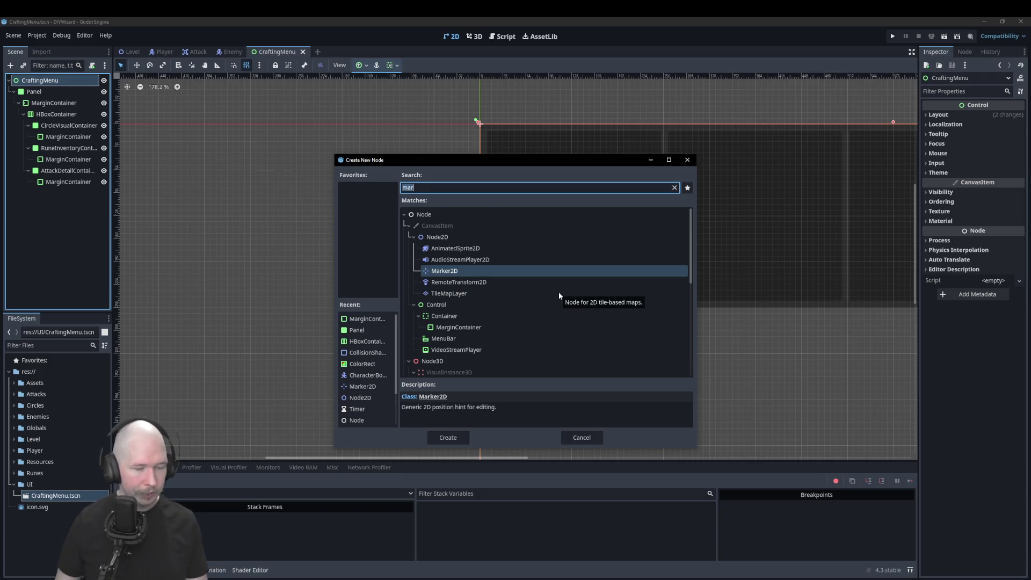
type("poly")
key("Return")
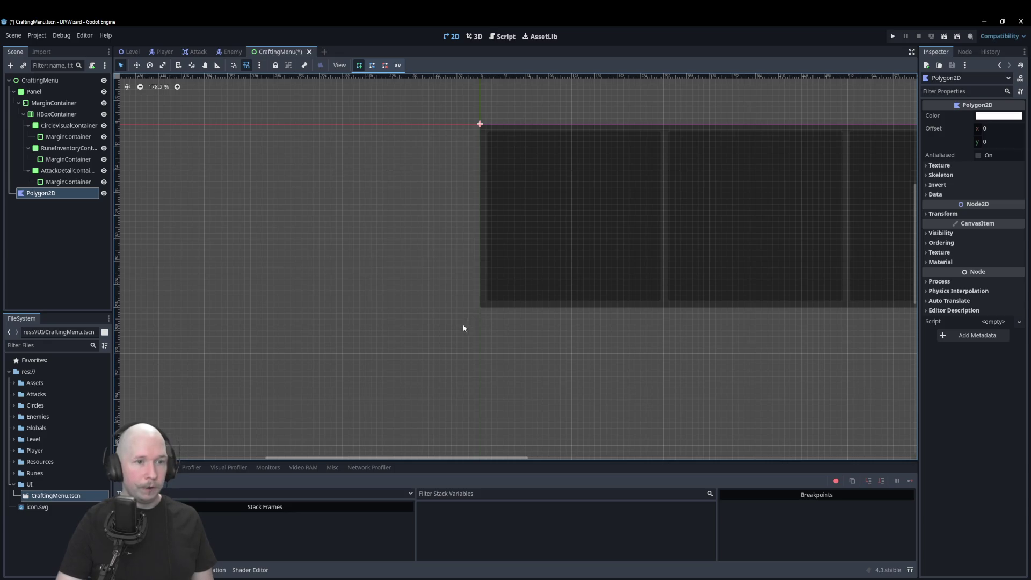
- Hide the dark Panel so it no longer shows on the canvas
scroll(463, 326, "down", 2)
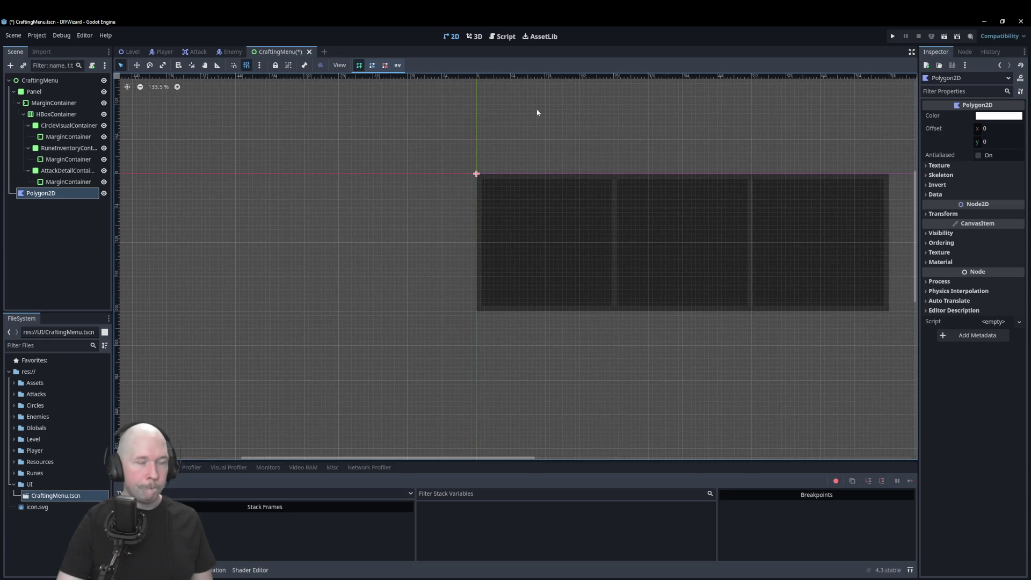
scroll(529, 110, "up", 5)
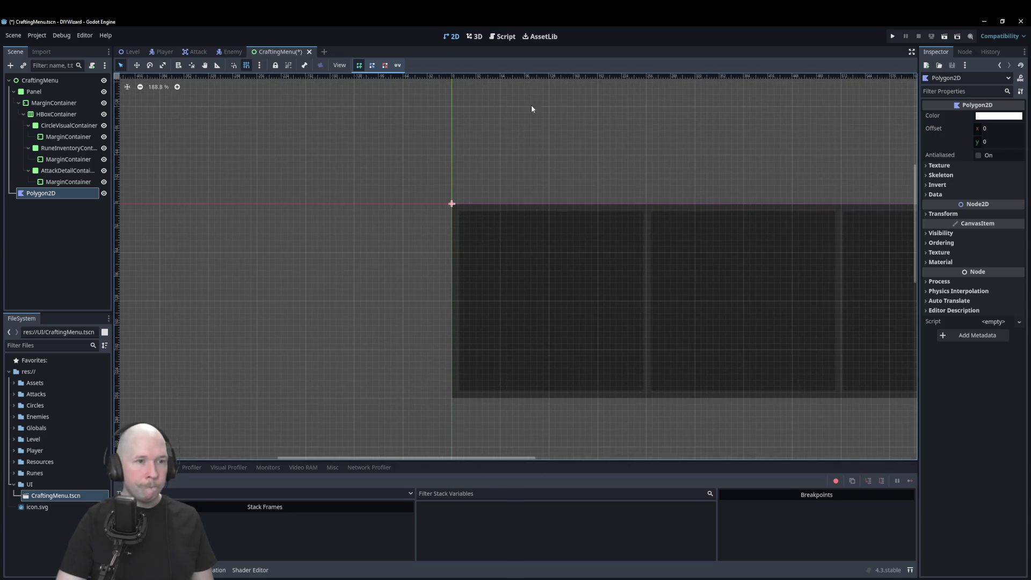
left_click(103, 91)
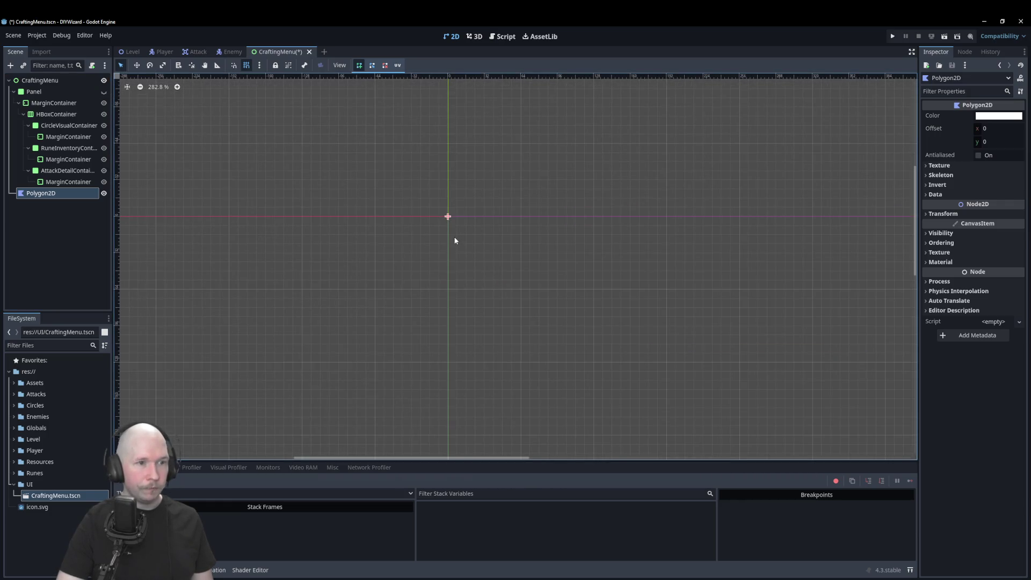
scroll(450, 230, "up", 1)
scroll(440, 328, "down", 1)
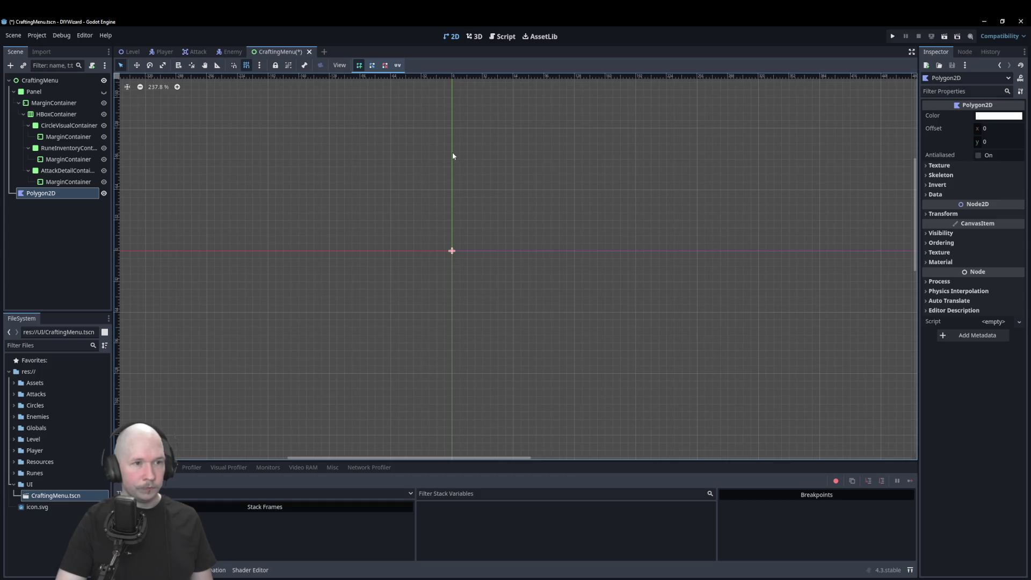
- Draw a closed white polygon around the origin and pull its upper corners outward into an octagon
left_click(452, 152)
left_click(552, 251)
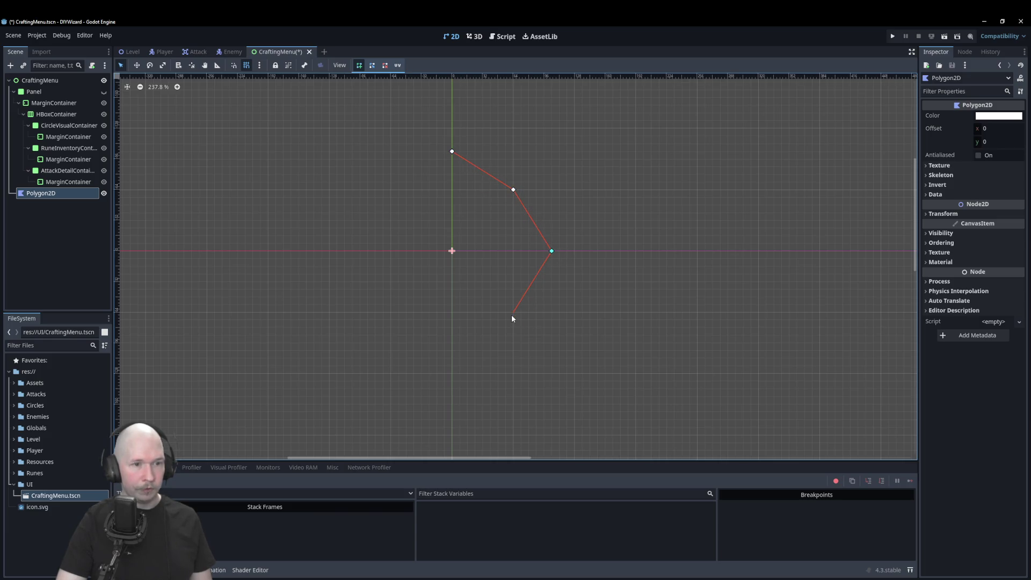
left_click(390, 312)
left_click(351, 250)
left_click(390, 190)
left_click(451, 154)
left_click(451, 153)
left_click_drag(391, 189, 383, 182)
left_click_drag(514, 190, 522, 182)
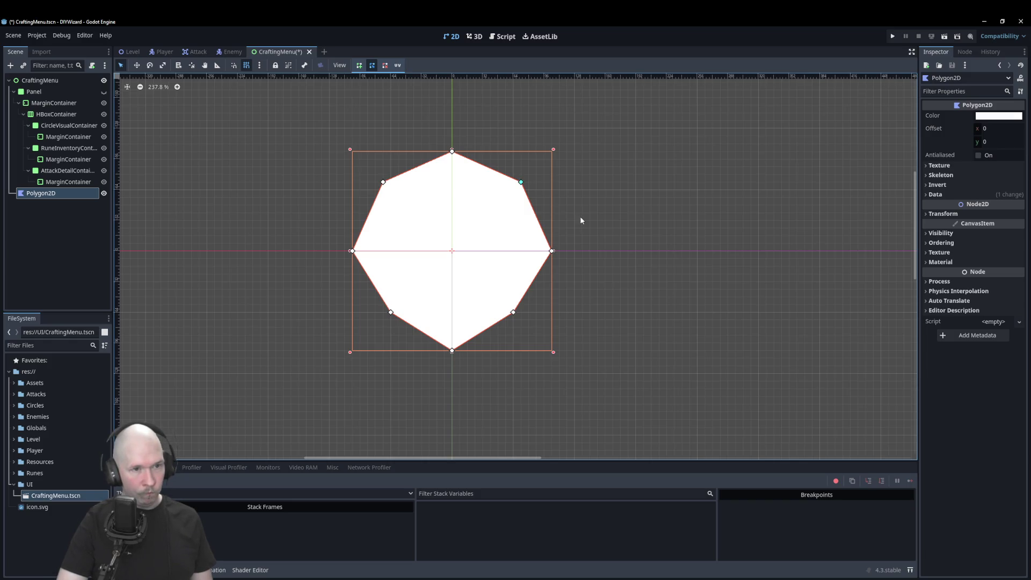
- Drag the octagon's corner vertices outward to even out the shape
left_click_drag(521, 182, 528, 175)
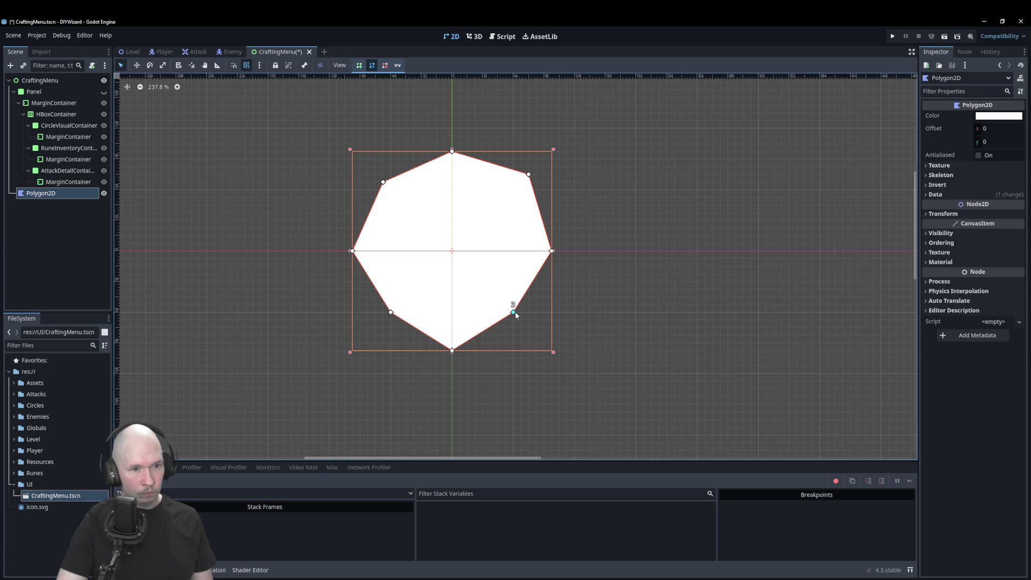
mouse_move(513, 312)
left_mouse_down()
mouse_move(535, 314)
mouse_move(529, 325)
left_mouse_up()
left_click_drag(391, 312, 378, 330)
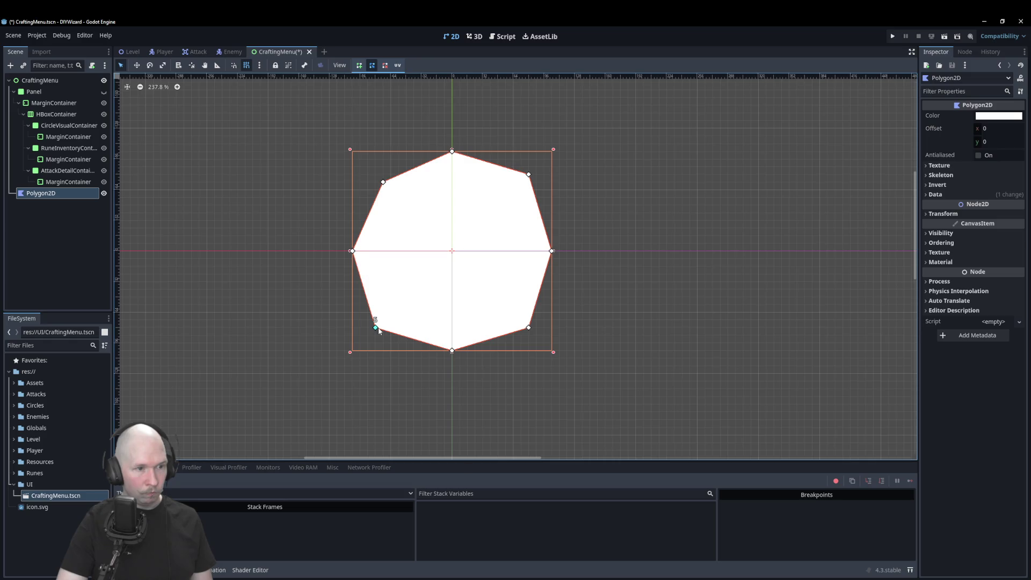
left_click_drag(383, 183, 379, 181)
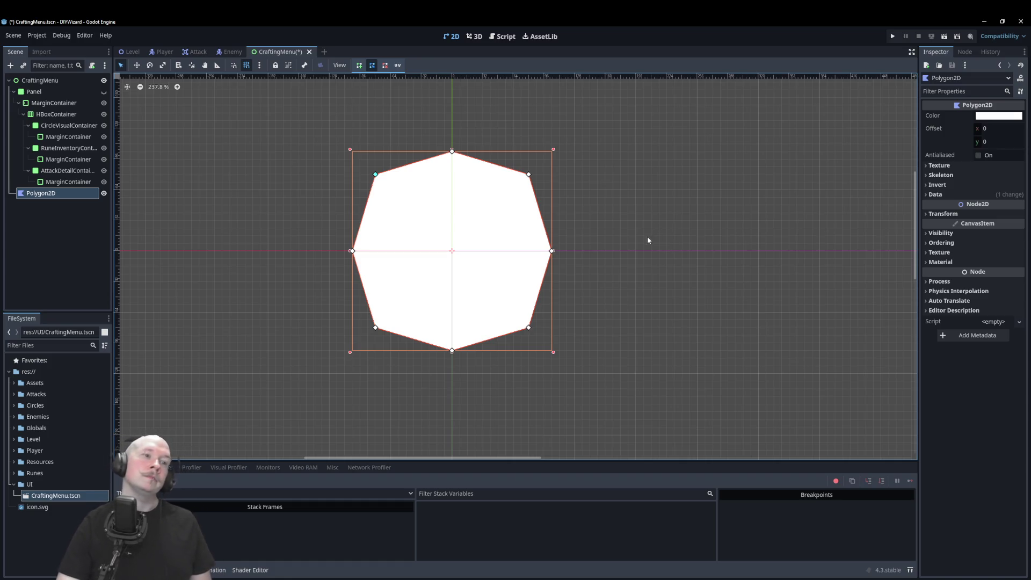
scroll(371, 196, "up", 4)
scroll(370, 190, "up", 1)
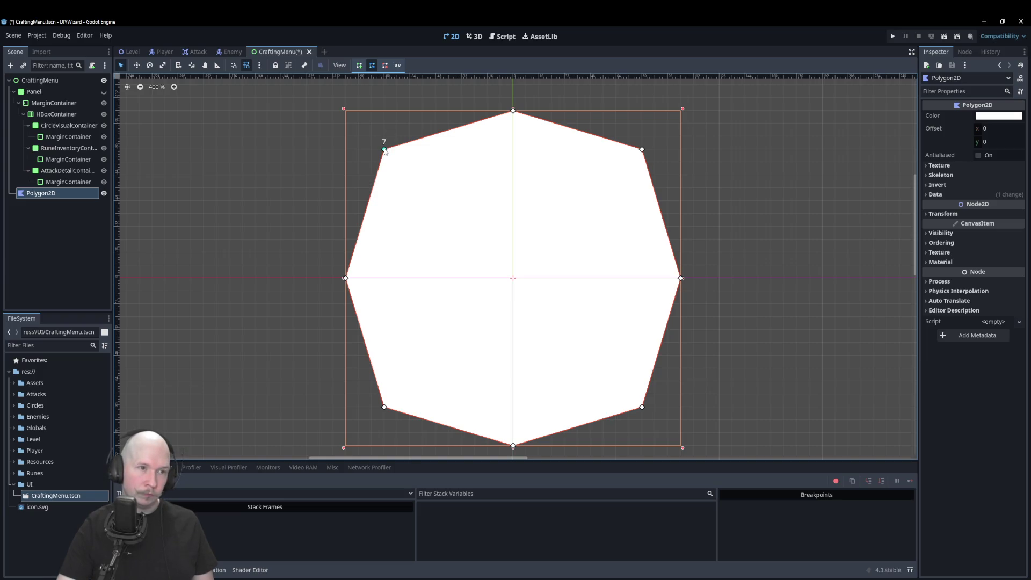
mouse_move(384, 151)
left_mouse_down()
mouse_move(396, 159)
mouse_move(385, 149)
left_mouse_up()
- With grid snap off, insert extra vertices on the top-left, top-right and right edges
left_click(247, 65)
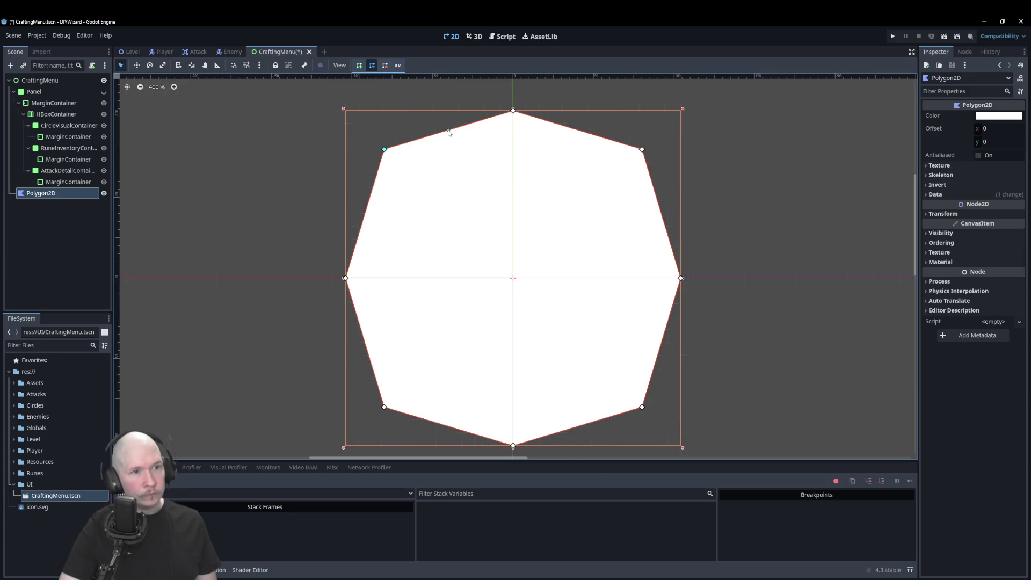
mouse_move(448, 131)
left_mouse_down()
mouse_move(440, 128)
mouse_move(449, 136)
left_mouse_up()
left_click(246, 65)
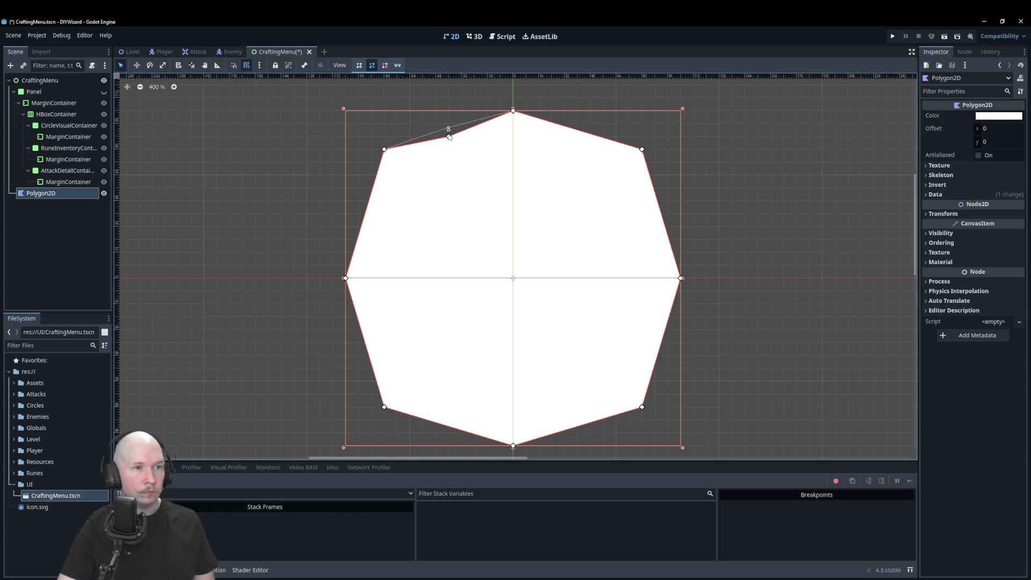
left_click_drag(449, 137, 449, 136)
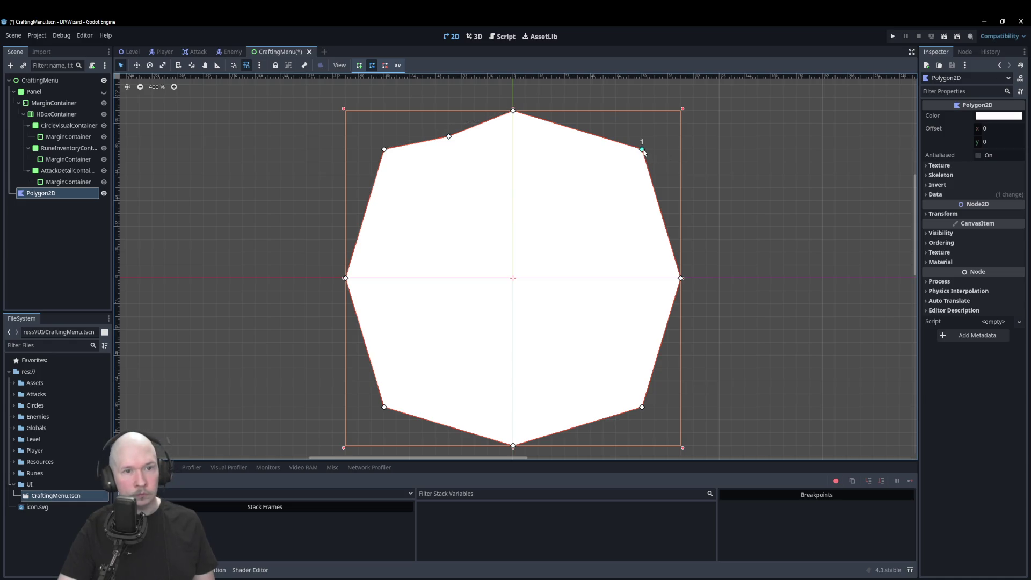
left_click_drag(638, 154, 633, 157)
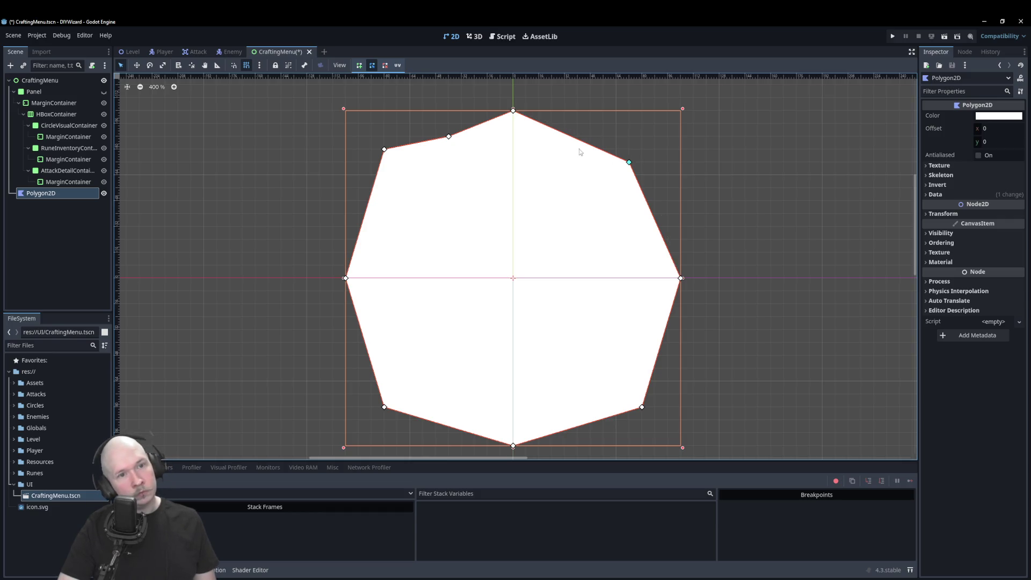
left_click_drag(575, 140, 577, 137)
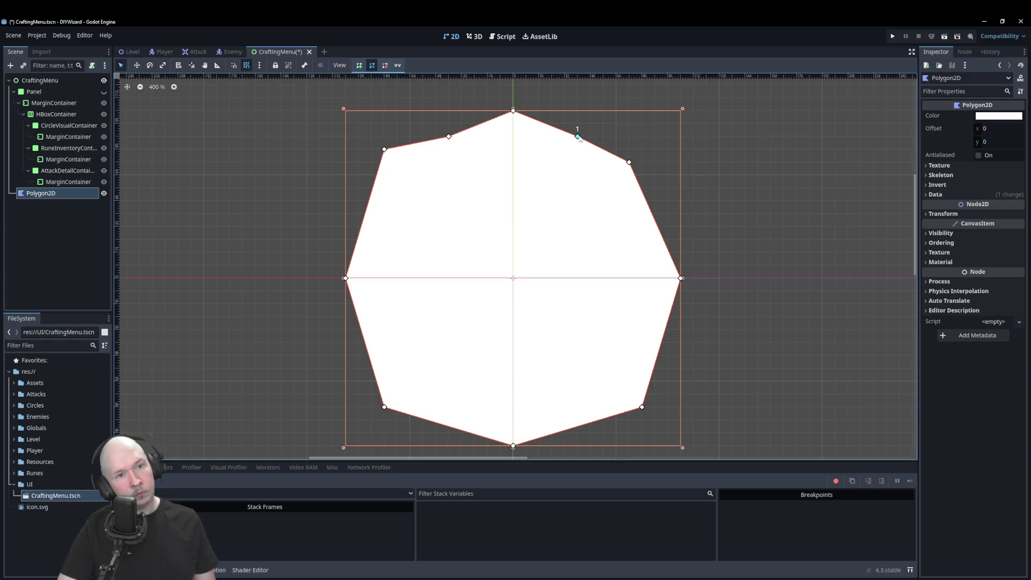
left_click_drag(583, 137, 583, 138)
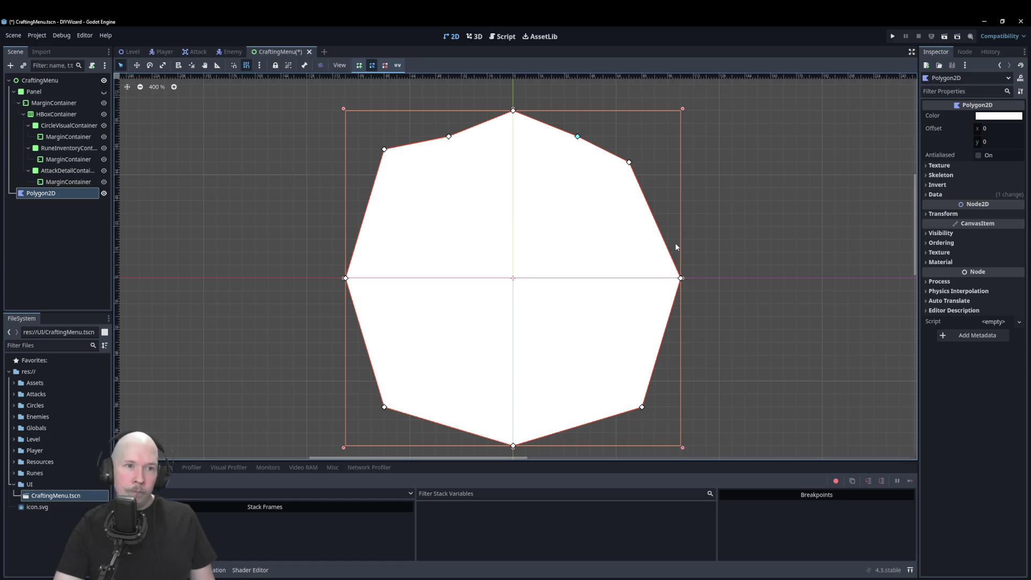
left_click(654, 214)
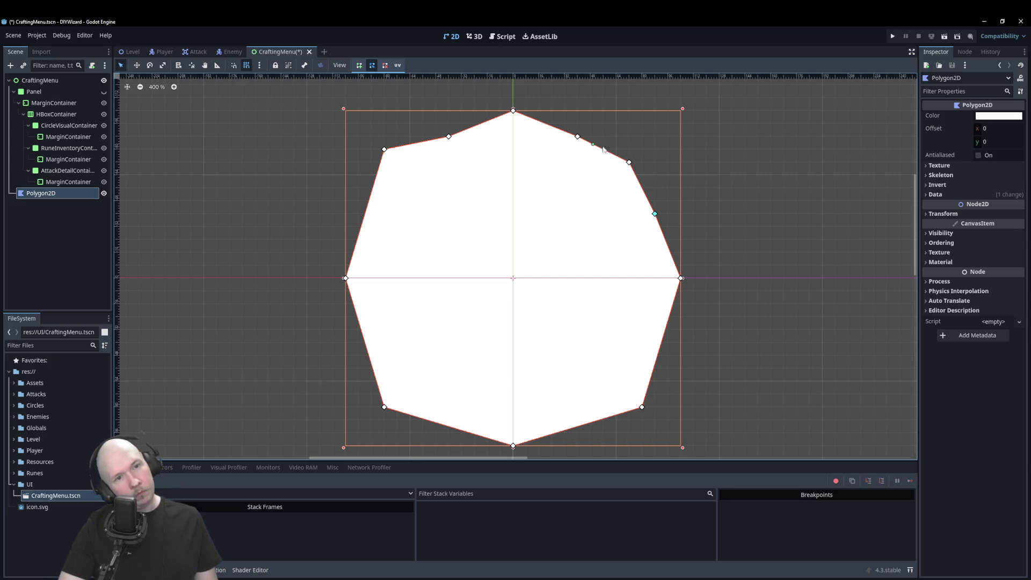
key("shift+g")
left_click(577, 137)
left_click_drag(577, 136, 575, 130)
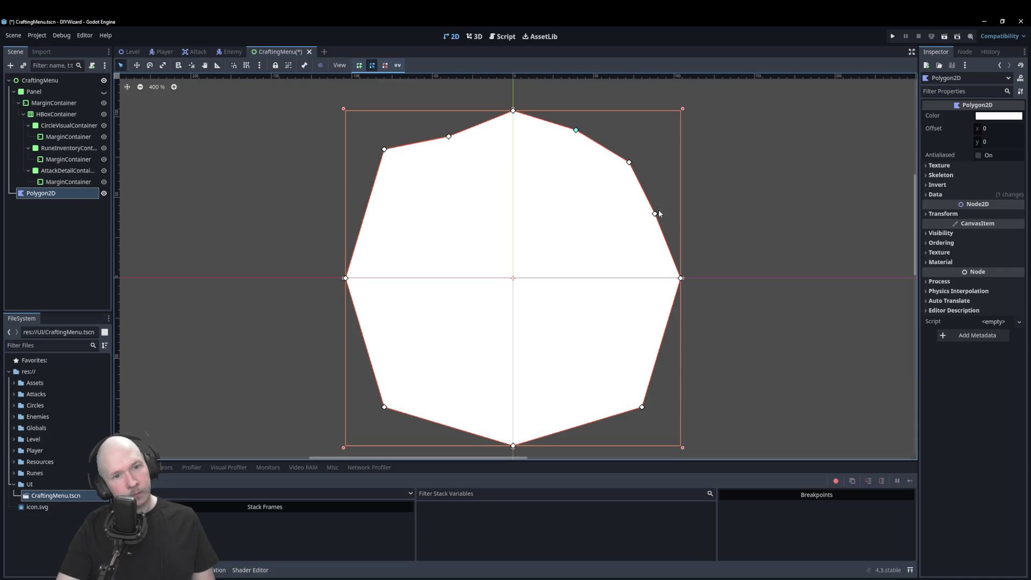
left_click_drag(654, 214, 660, 216)
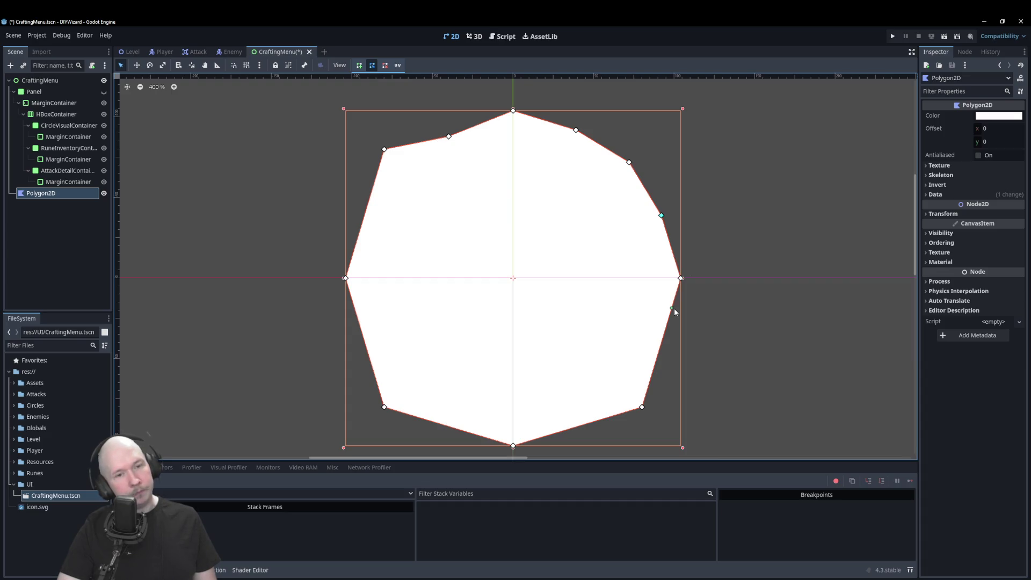
- Add vertices along the lower-right, bottom, lower-left and upper-left edges to round the polygon to 16 sides
left_click_drag(662, 347, 664, 349)
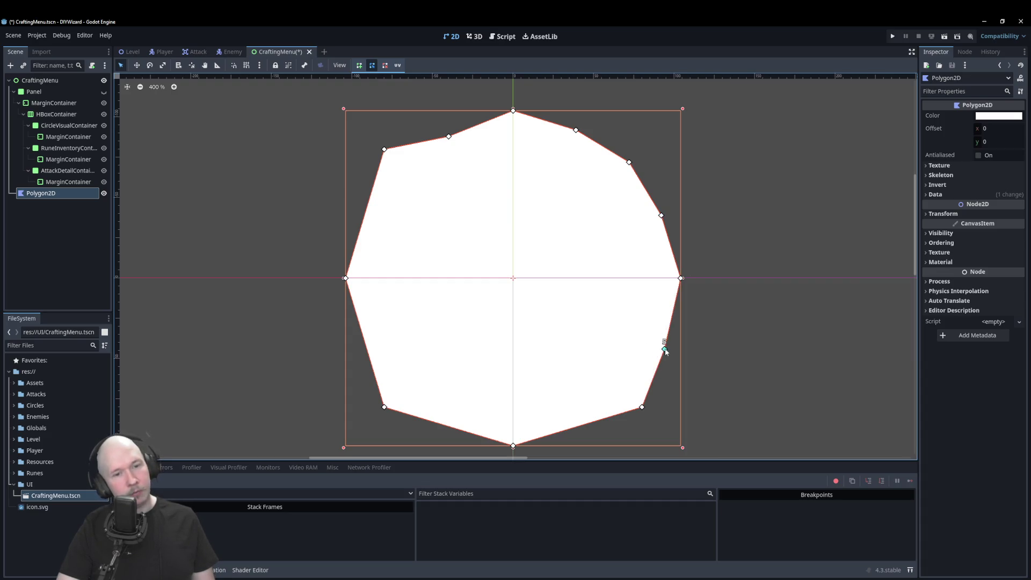
left_click_drag(584, 425, 584, 432)
left_click_drag(441, 425, 443, 431)
left_click(363, 354)
left_click_drag(363, 227, 360, 211)
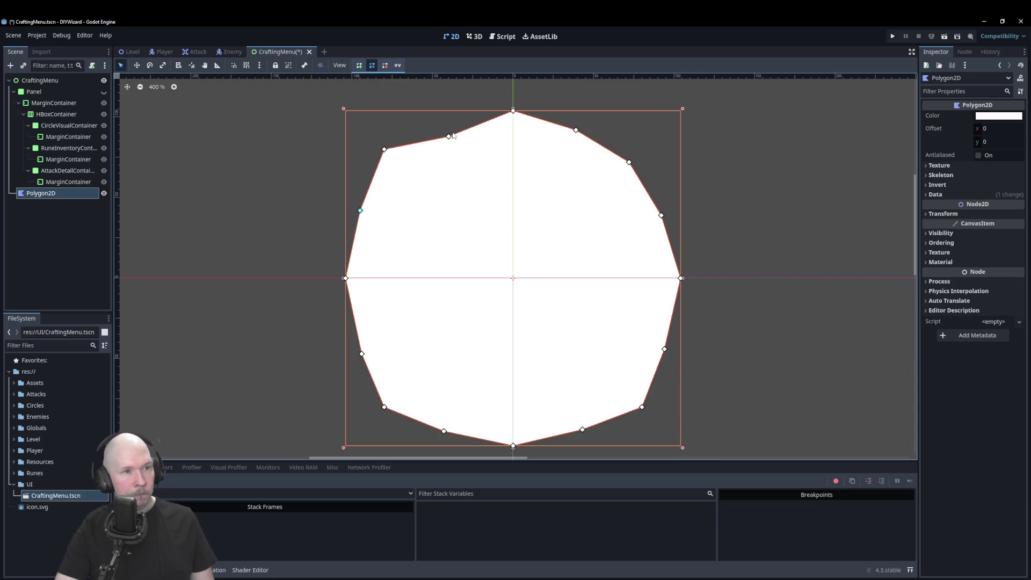
left_click_drag(449, 135, 444, 130)
left_click(246, 65)
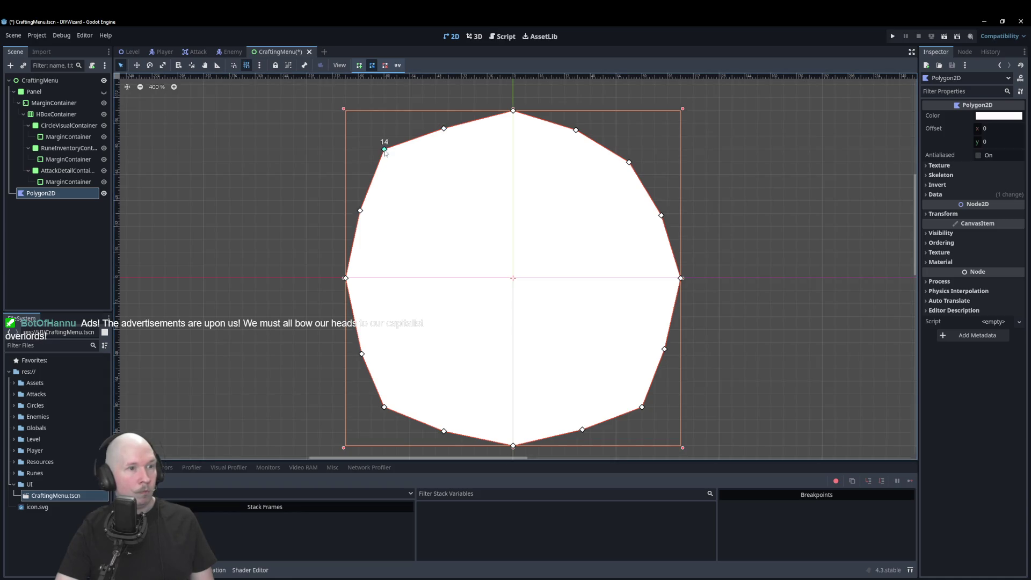
left_click_drag(390, 152, 395, 161)
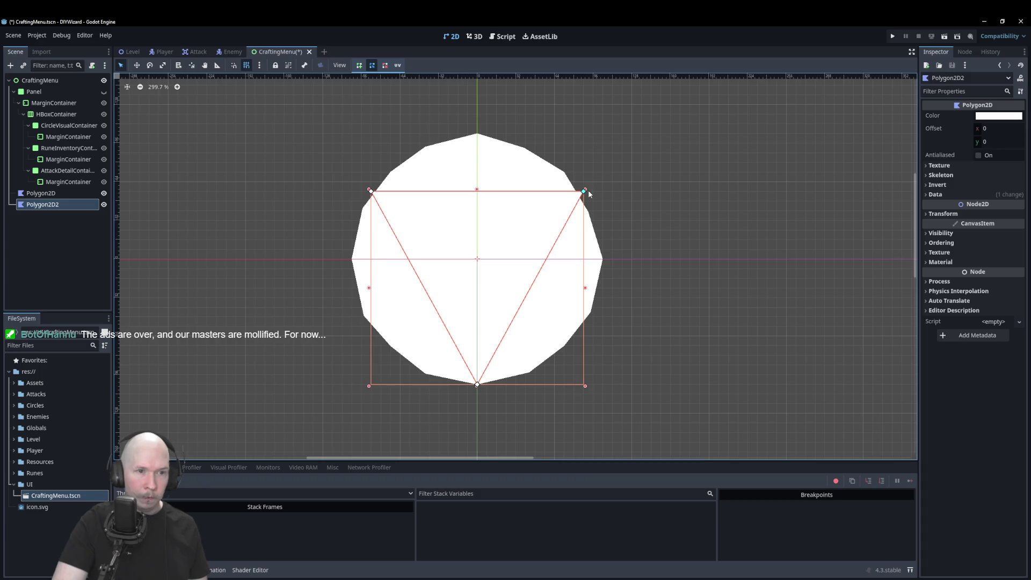
- Level the triangle's top edge and extend its bottom tip down to the circle's bottom
left_click_drag(585, 193, 586, 177)
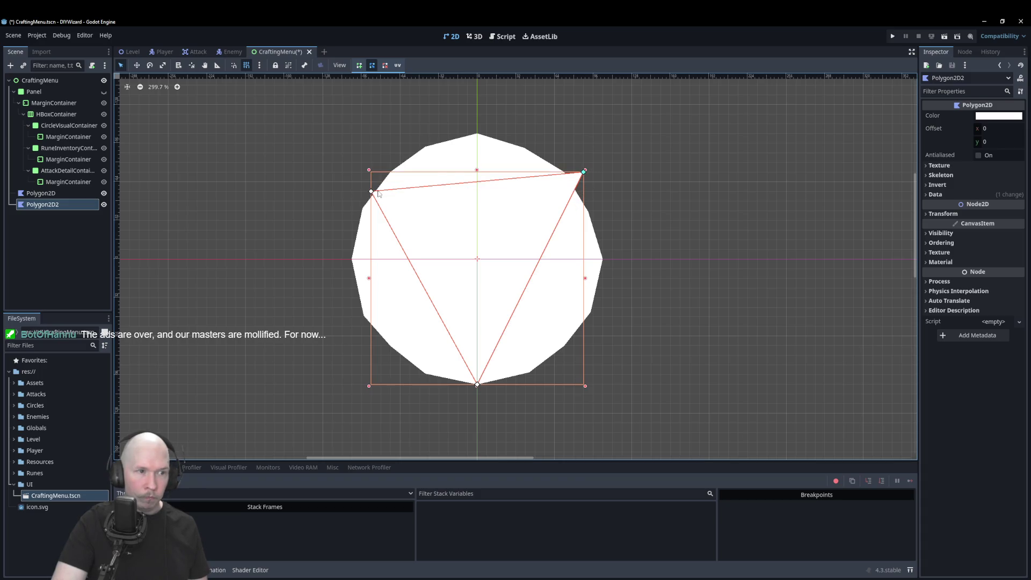
left_click_drag(372, 191, 370, 171)
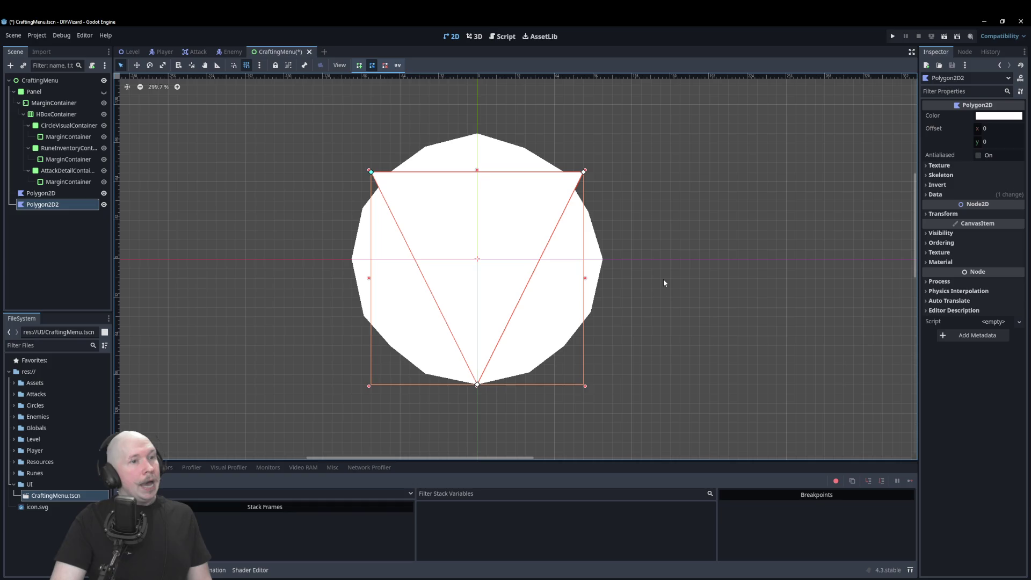
left_click_drag(371, 171, 372, 183)
left_click_drag(584, 171, 584, 182)
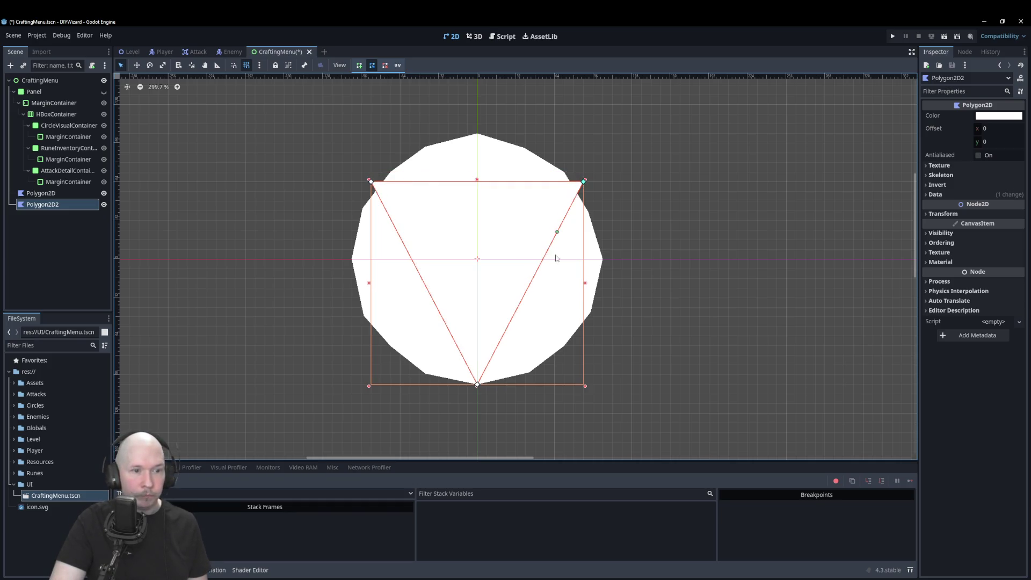
left_click_drag(479, 388, 477, 395)
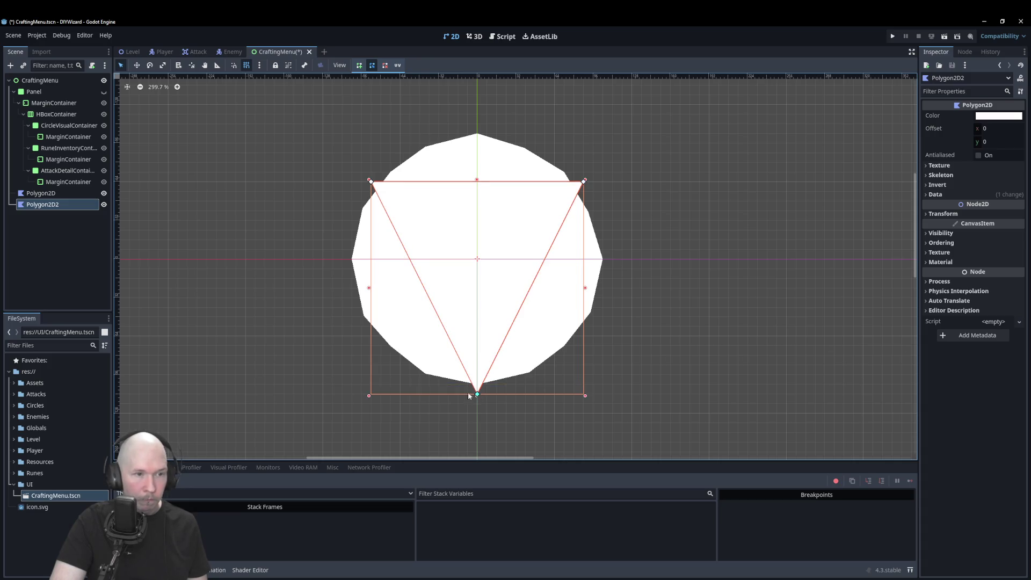
left_click(57, 193)
- Set the circle Polygon2D's colour to light grey (dee2e7)
left_click(990, 116)
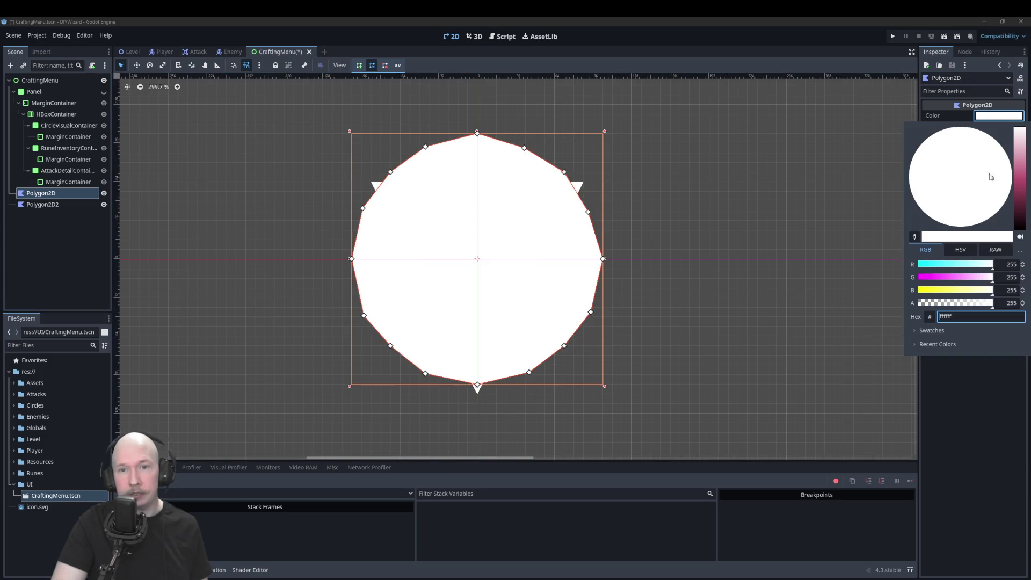
left_click_drag(1018, 136, 1025, 138)
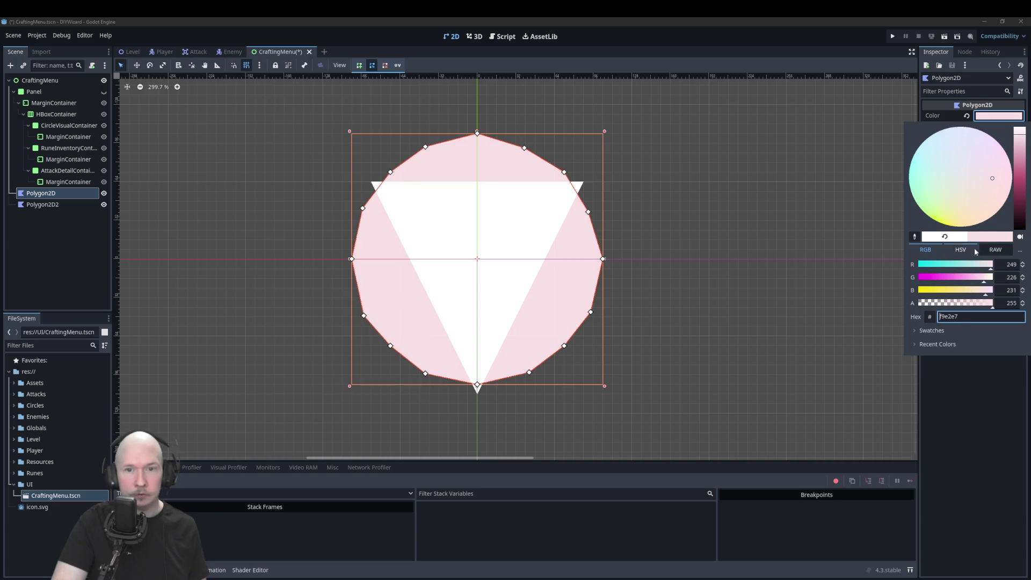
left_click_drag(987, 268, 983, 268)
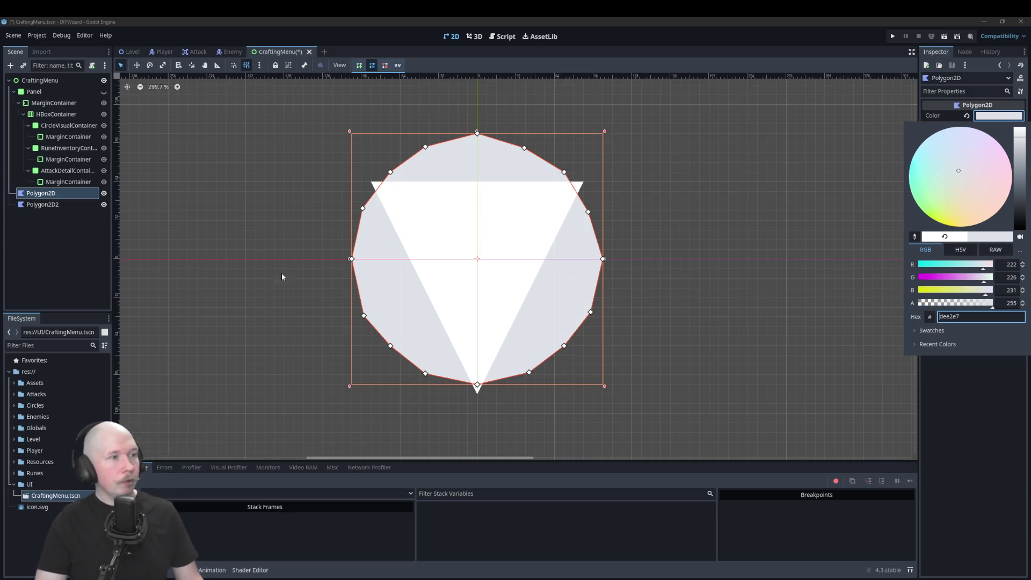
left_click(64, 200)
- Nest Polygon2D2 under Polygon2D and colour the triangle mint green (9dffd6)
left_click(43, 204)
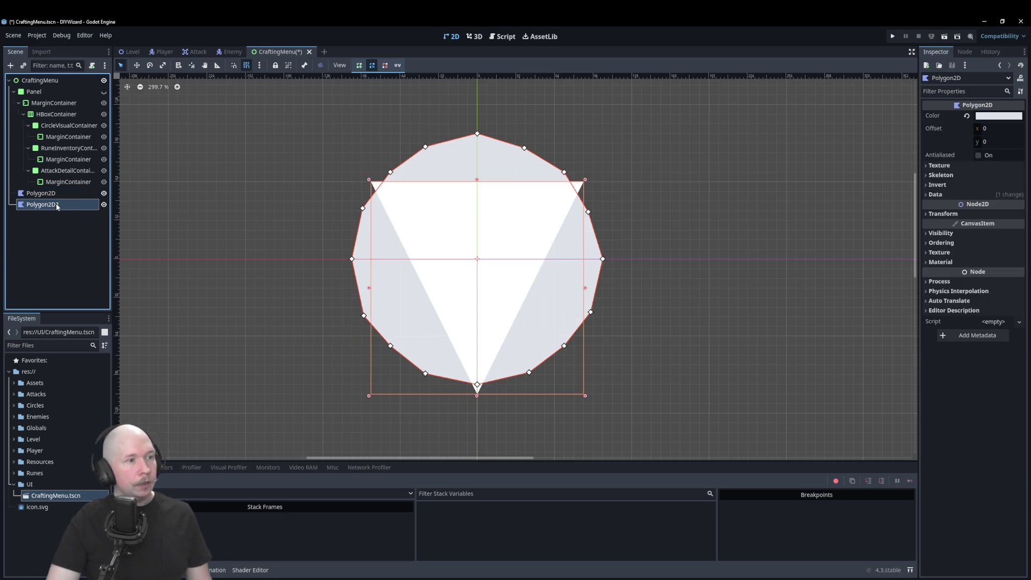
left_click_drag(39, 211, 53, 195)
left_click(991, 119)
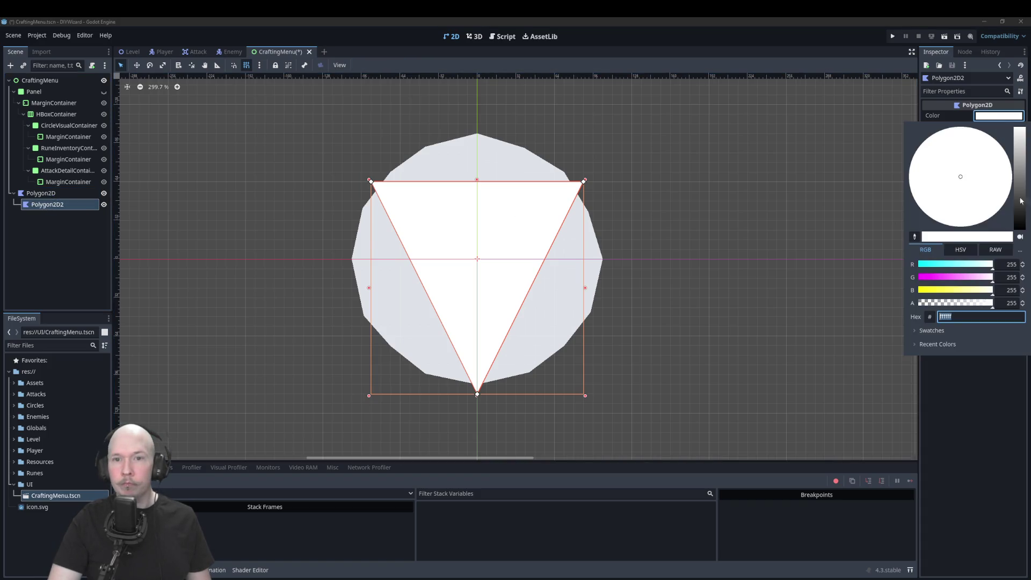
left_click(954, 264)
left_click_drag(953, 268, 981, 296)
left_click(972, 294)
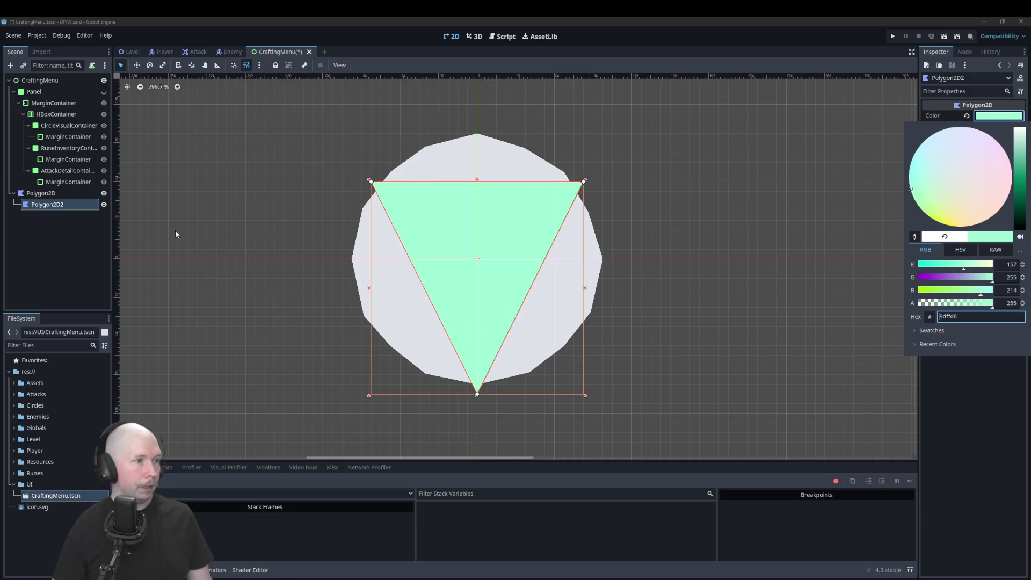
left_click(44, 212)
- Add a new Polygon2D as a child of the triangle node Polygon2D2
right_click(50, 204)
left_click(66, 213)
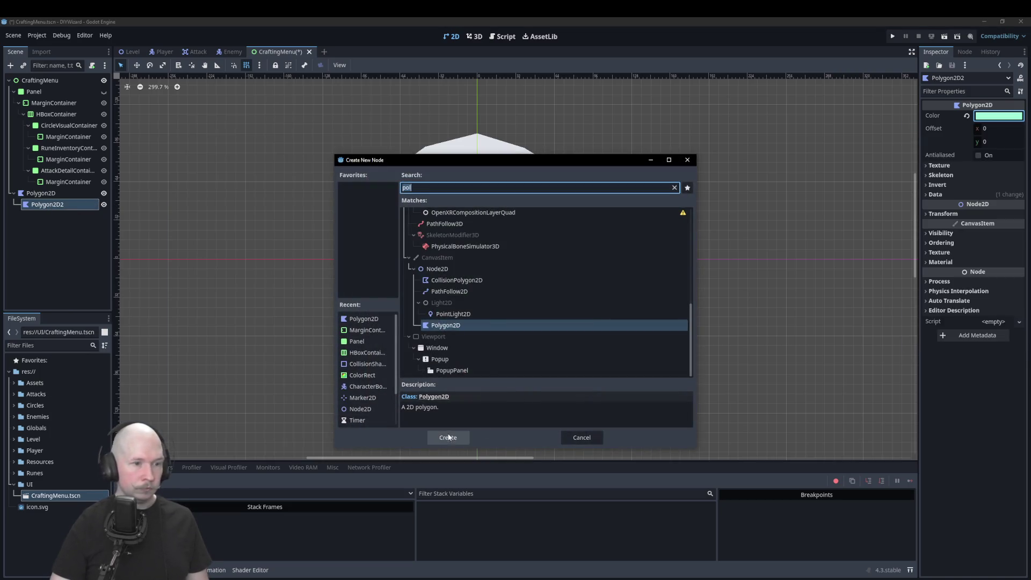
left_click(450, 433)
scroll(330, 160, "up", 10)
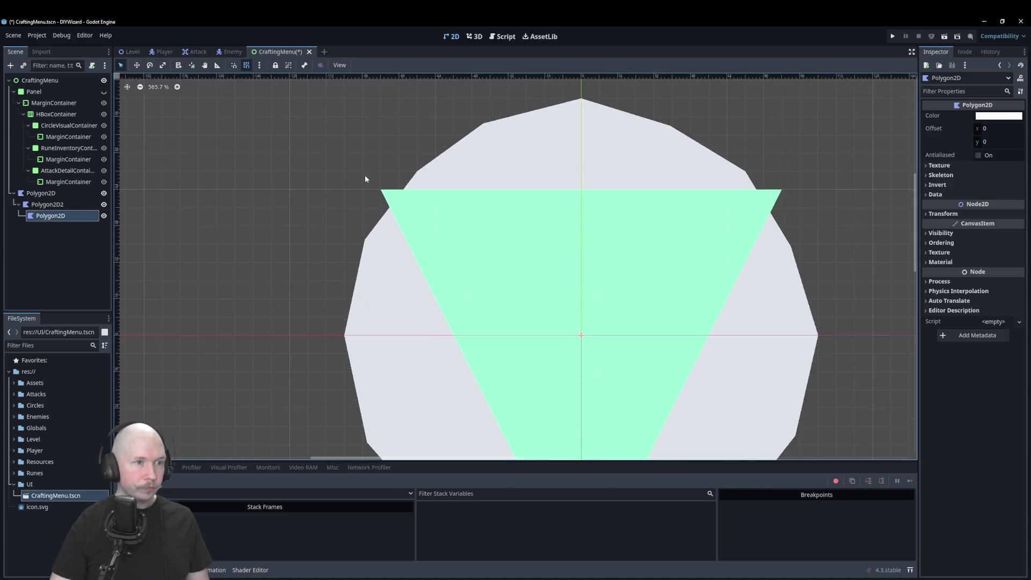
scroll(391, 162, "up", 2)
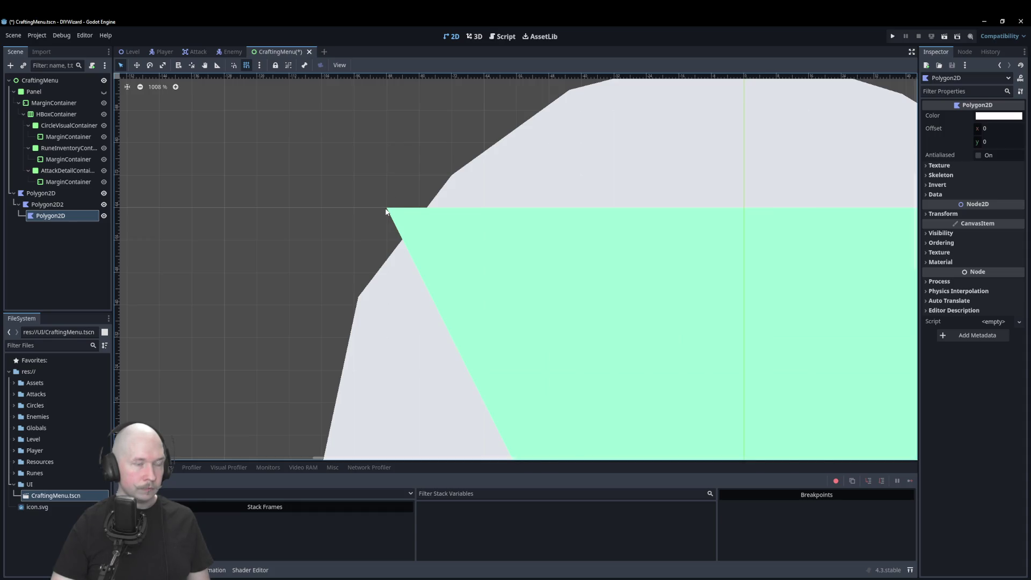
- Draw a small closed diamond at the triangle's top-left corner
left_click(385, 144)
left_click(322, 207)
left_click(406, 257)
left_click(445, 211)
left_click(395, 140)
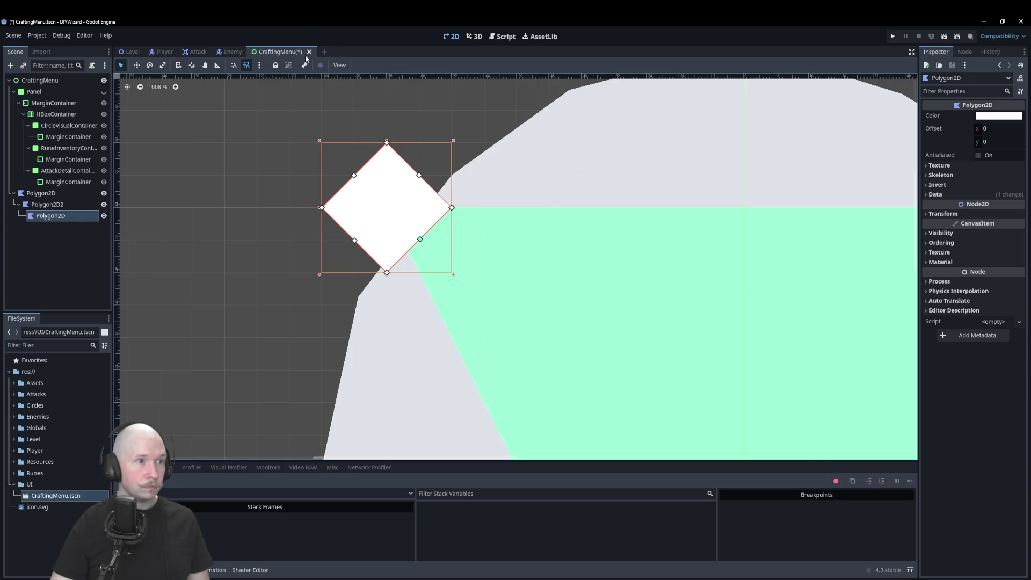
- With grid snap off, pull corners out of the diamond's edges to form an even octagon
left_click(249, 66)
left_click_drag(355, 240, 346, 248)
left_click_drag(420, 239, 427, 248)
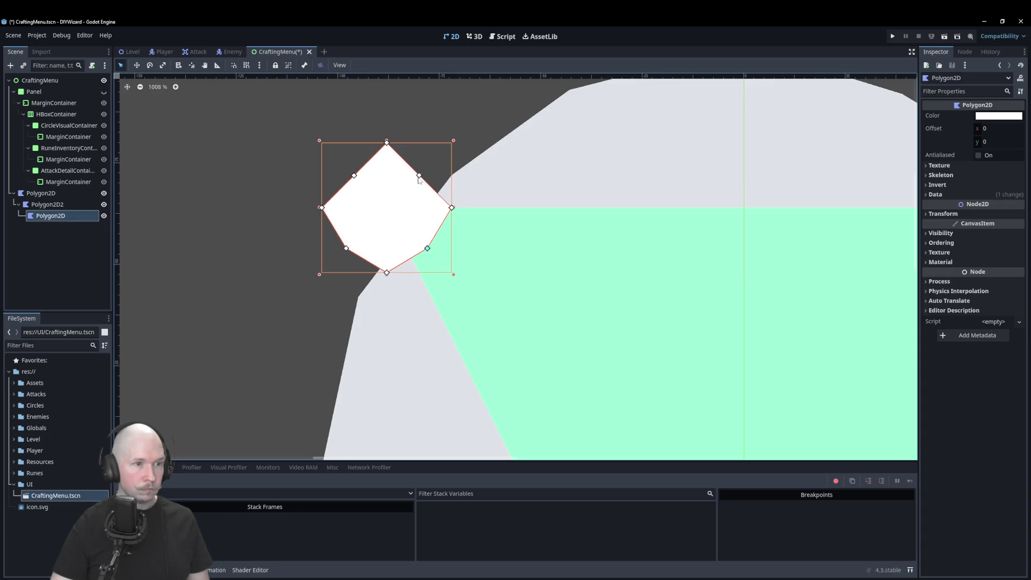
left_click_drag(419, 176, 427, 167)
left_click_drag(352, 176, 346, 167)
left_click_drag(346, 248, 342, 252)
left_click_drag(426, 248, 431, 252)
left_click_drag(427, 167, 431, 163)
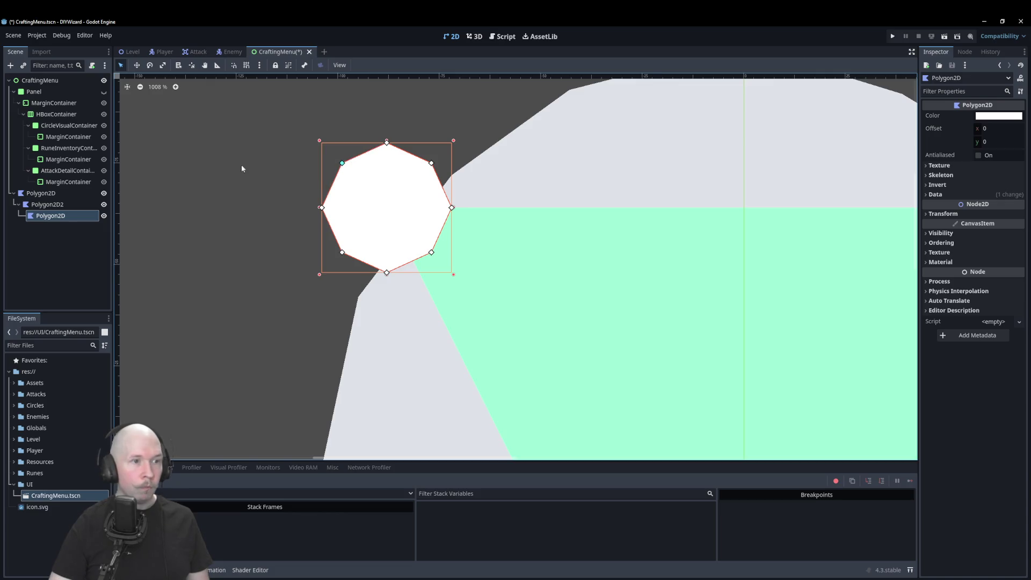
scroll(269, 161, "down", 10)
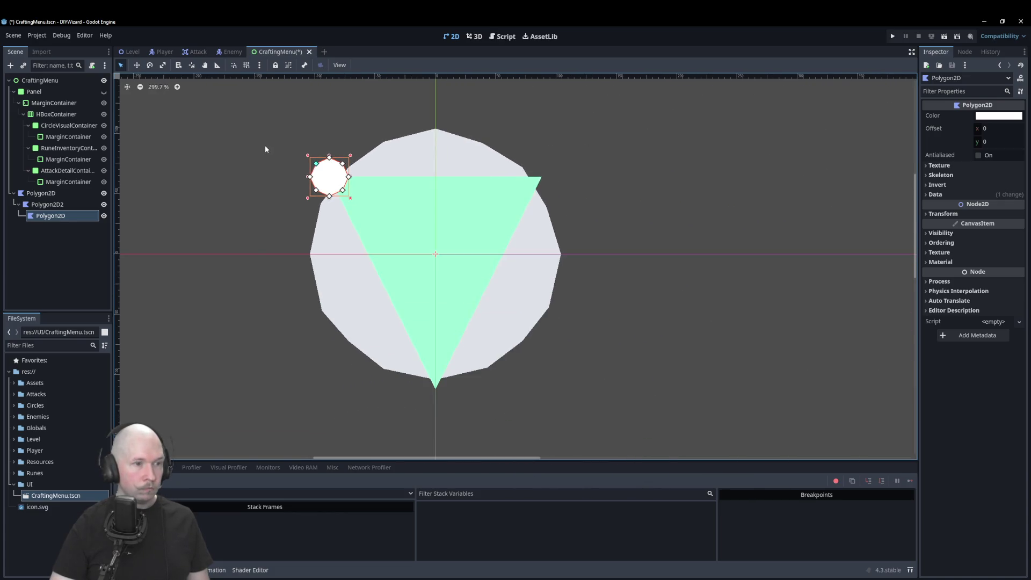
left_click(53, 220)
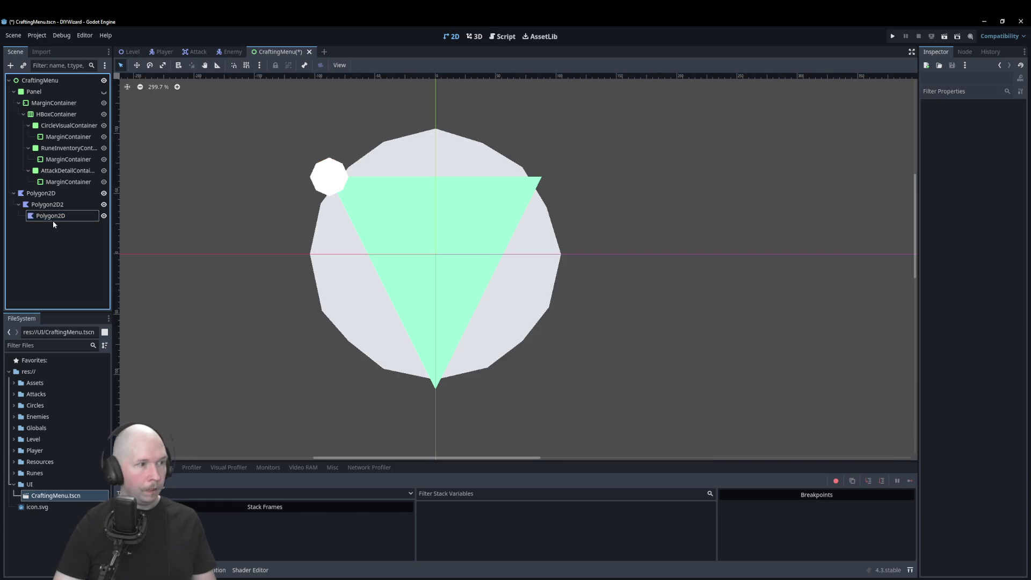
- Rename the octagon node to RuneContainer1
key("F1")
key("Escape")
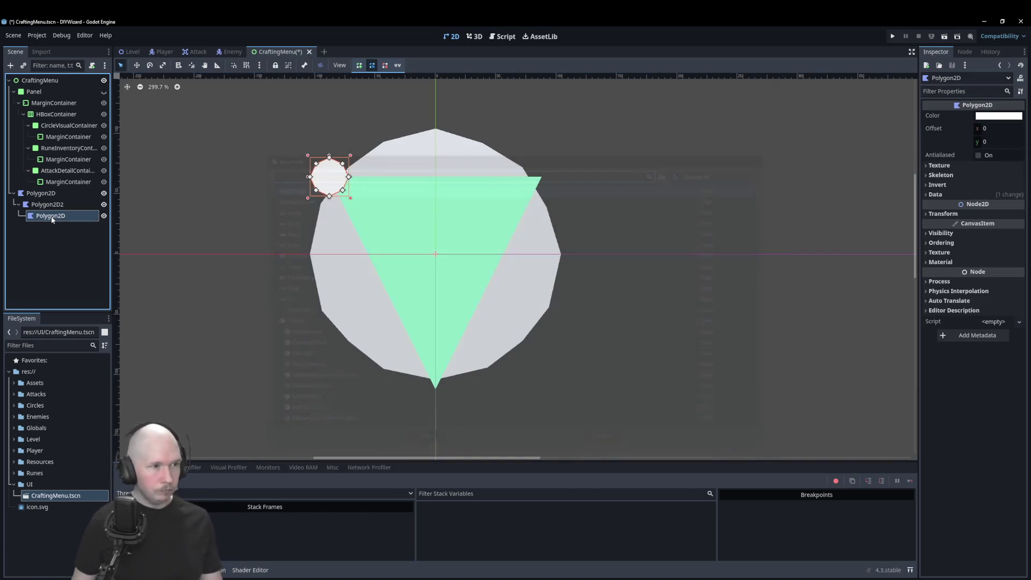
key("F2")
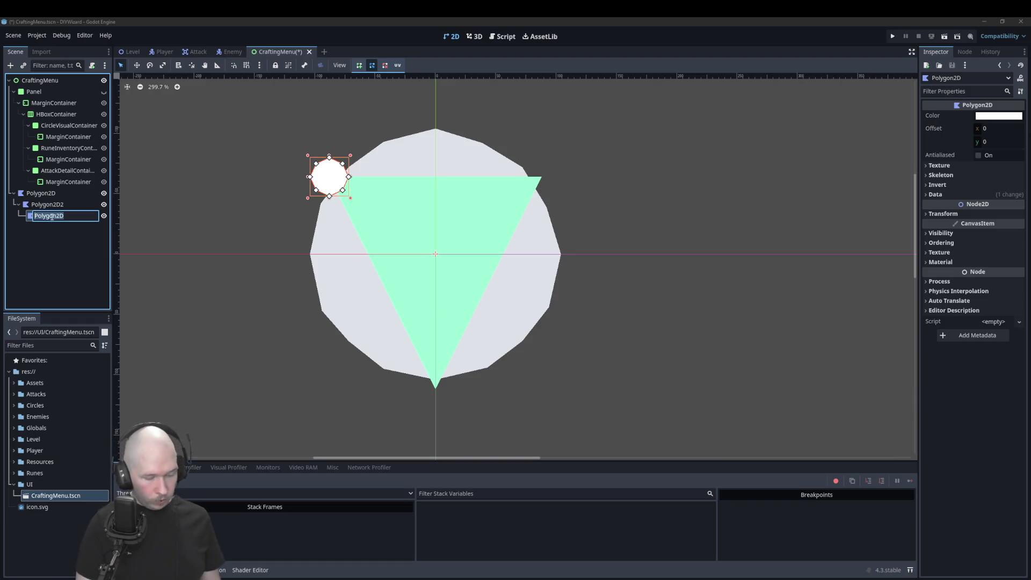
type("RuneC")
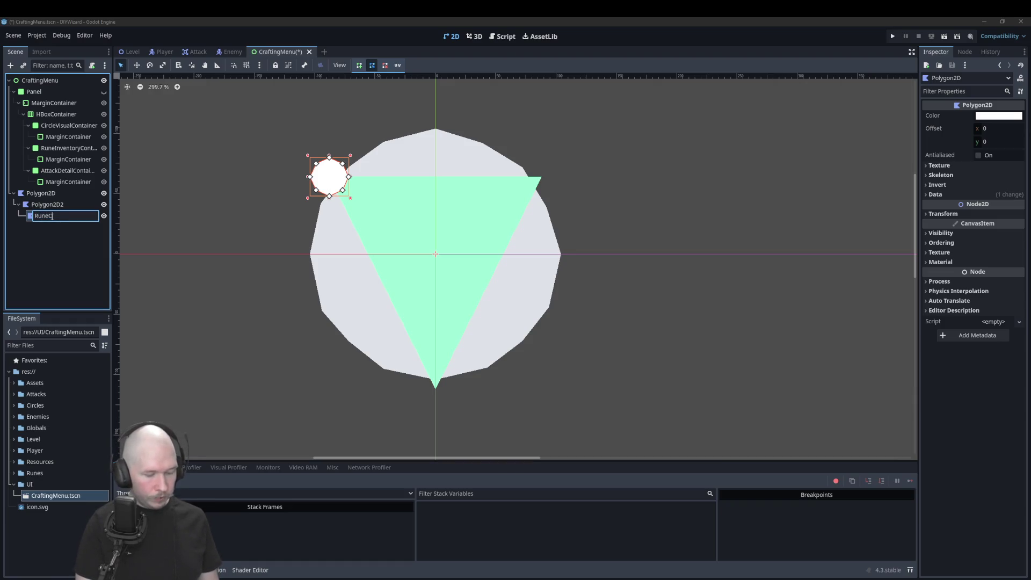
type("ontainer1")
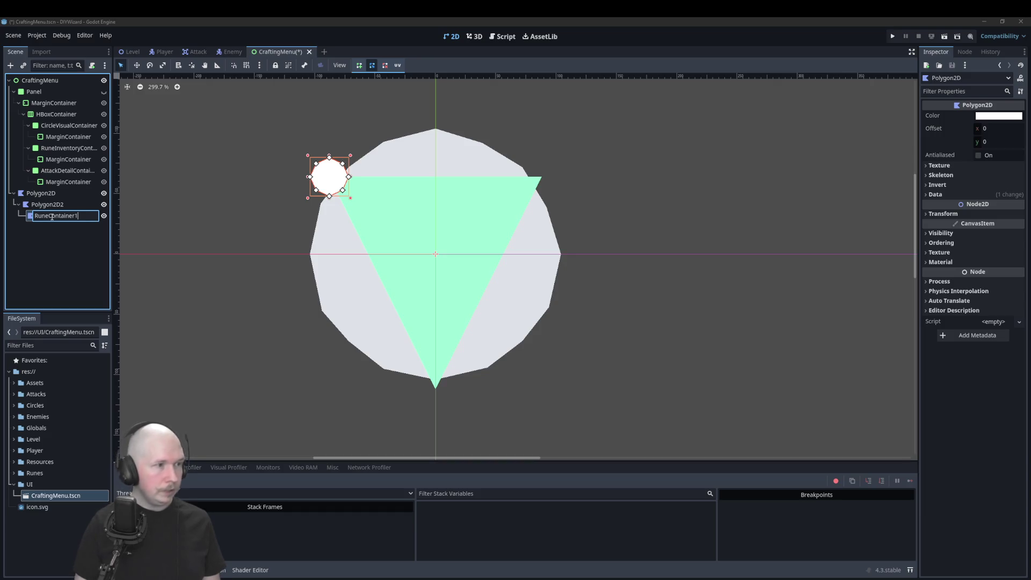
key("Return")
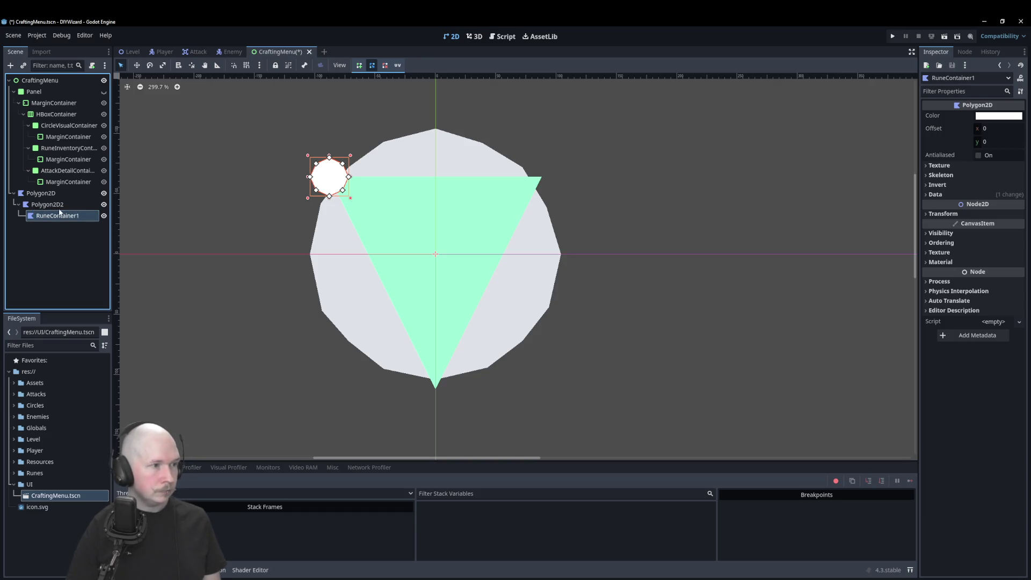
- Duplicate RuneContainer1 twice into RuneContainer2 and RuneContainer3, undoing a trial move of the third copy
right_click(48, 205)
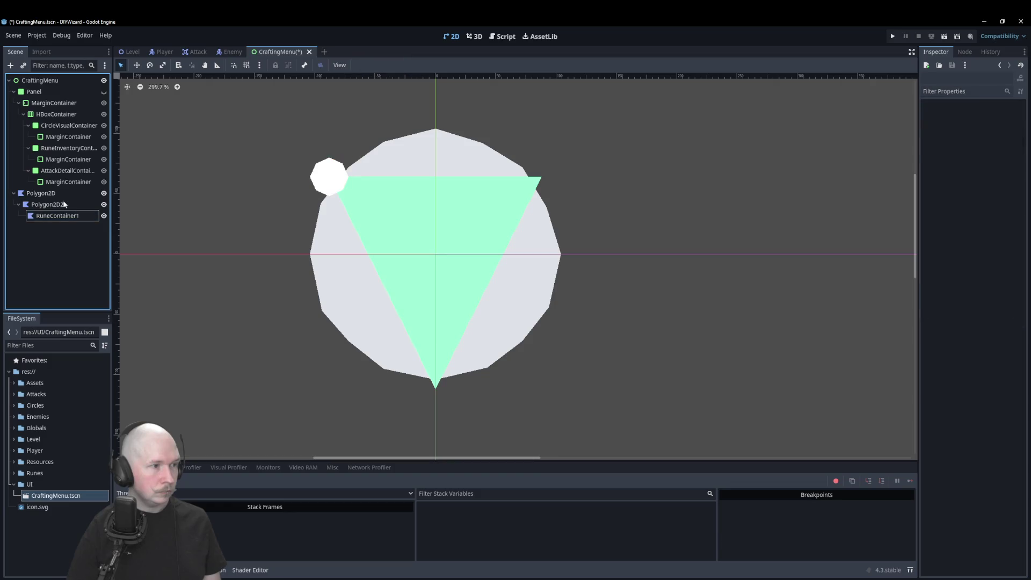
left_click(53, 215)
right_click(55, 216)
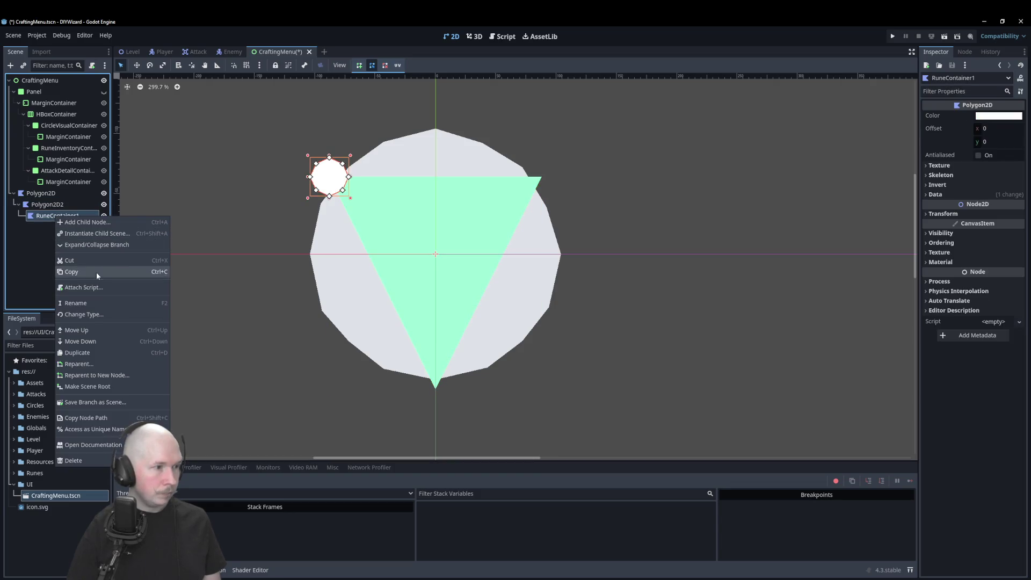
left_click(102, 352)
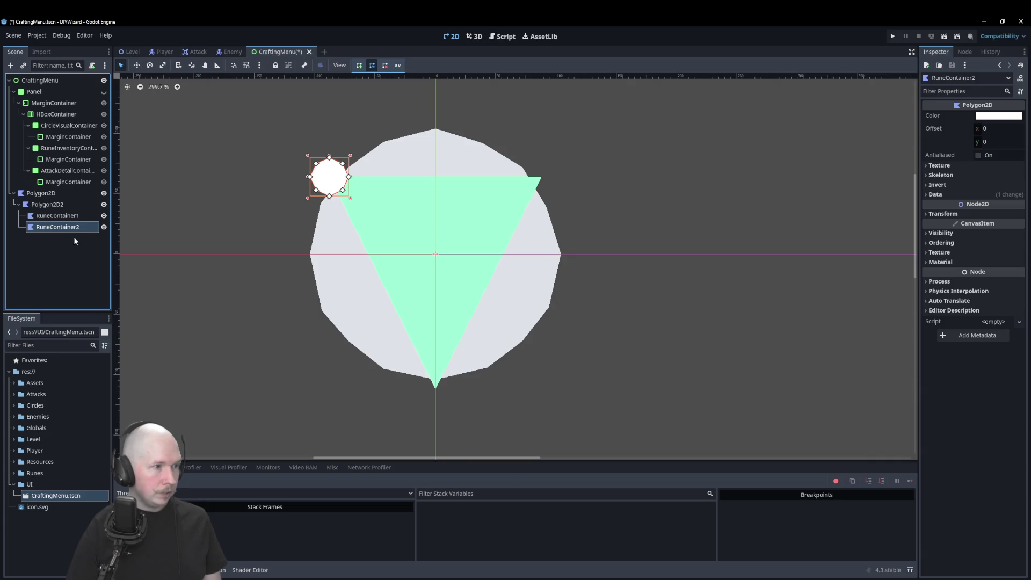
right_click(74, 216)
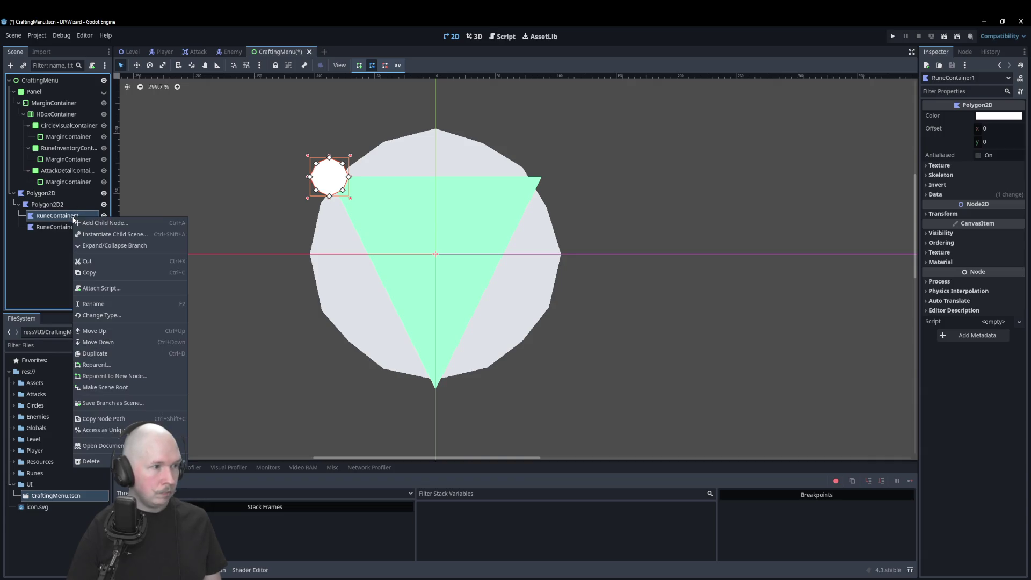
left_click(101, 354)
left_click_drag(72, 228, 81, 243)
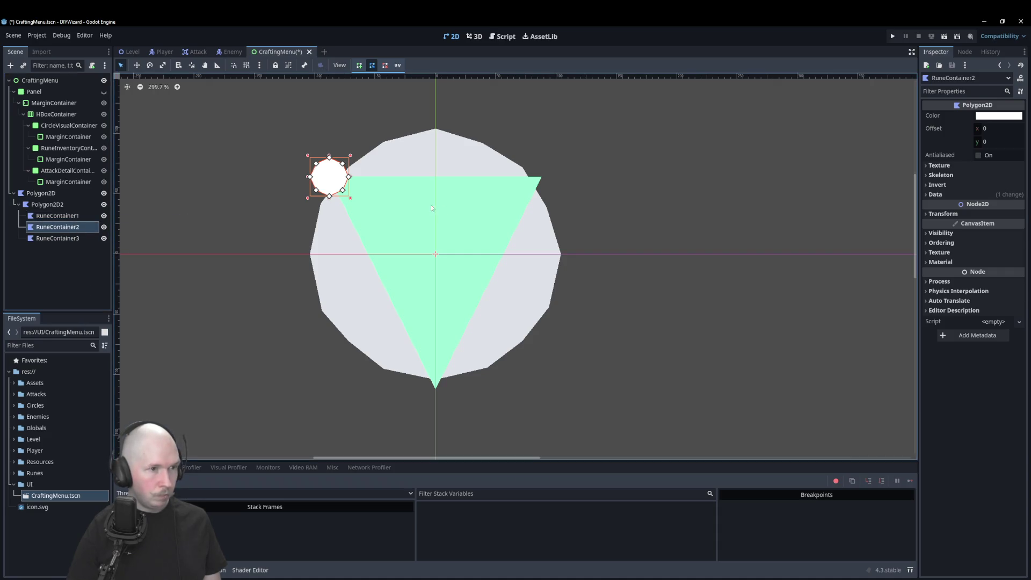
left_click_drag(329, 177, 538, 176)
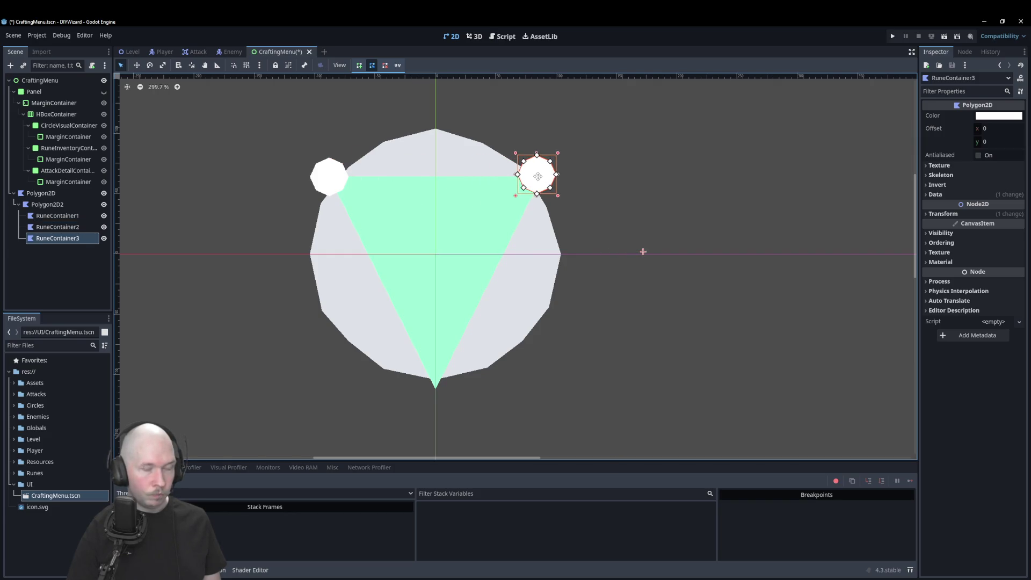
key("ctrl+z")
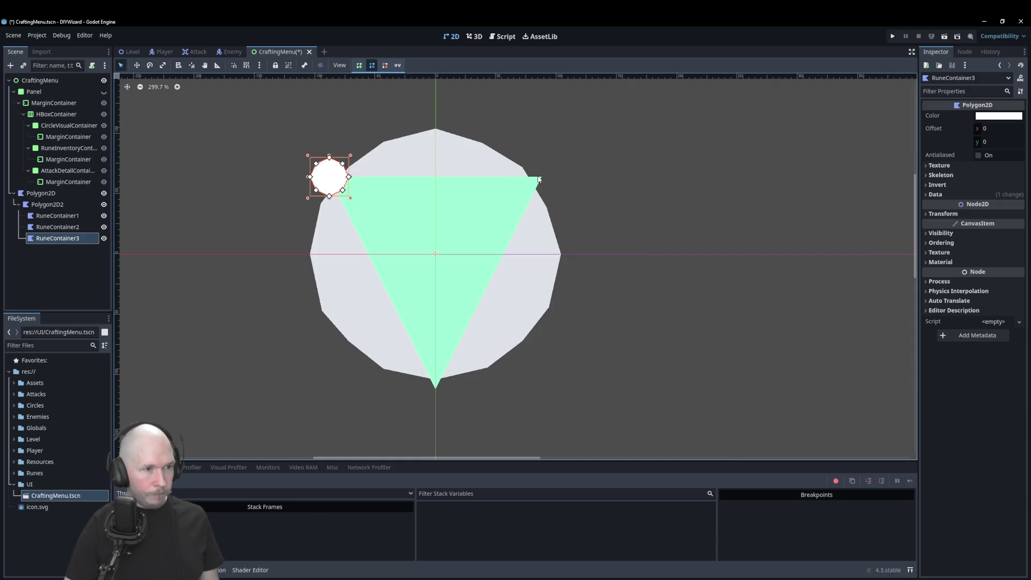
- Remove RuneContainer3 from the scene
right_click(68, 241)
left_click(47, 271)
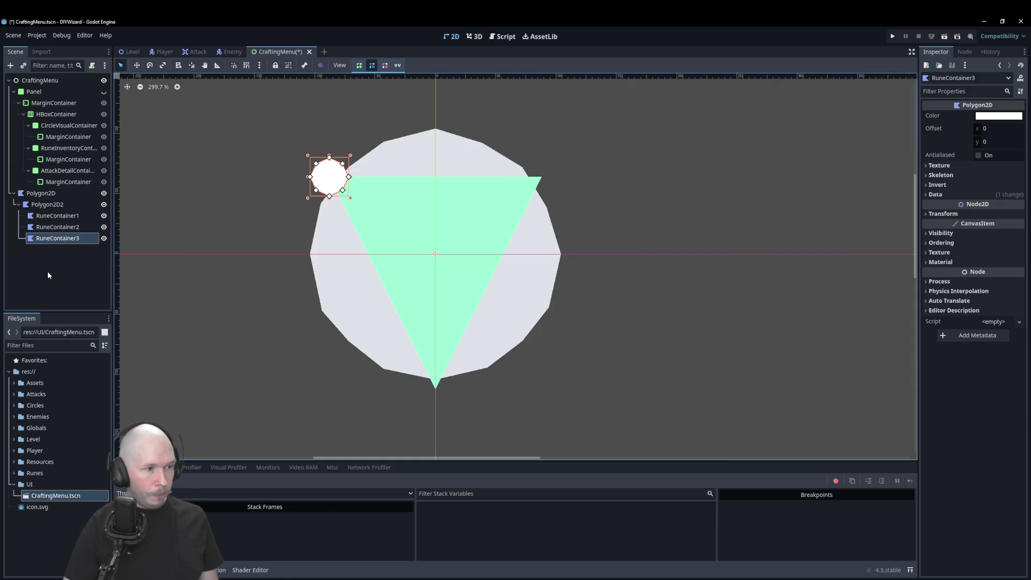
right_click(62, 243)
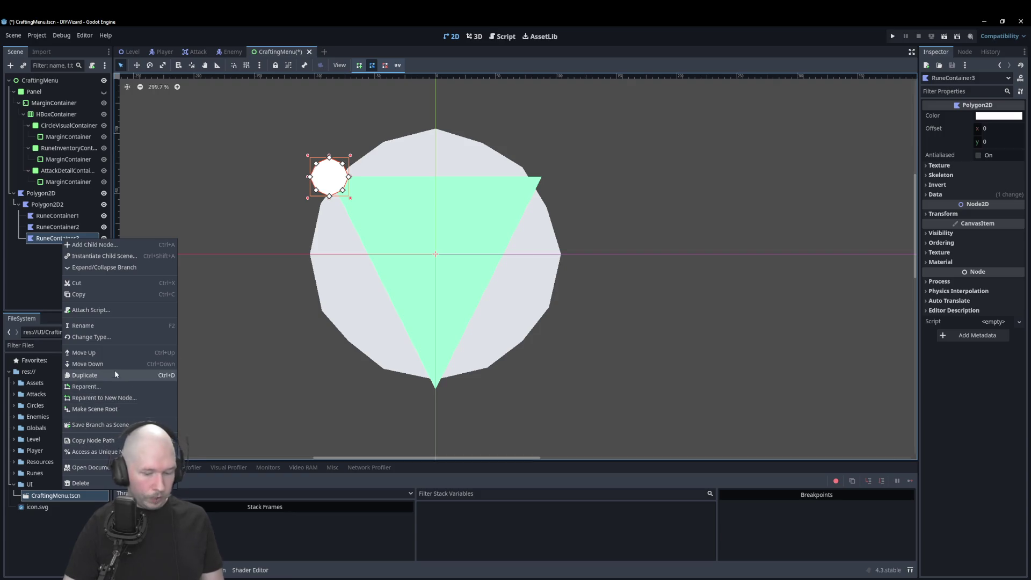
left_click(49, 240)
key("Delete")
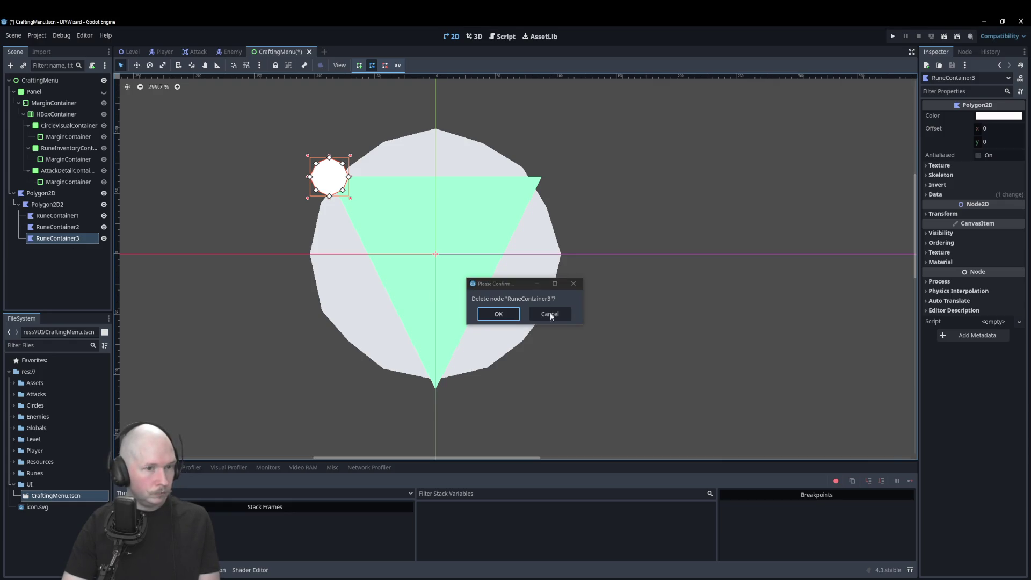
left_click(548, 313)
right_click(69, 240)
left_click(139, 352)
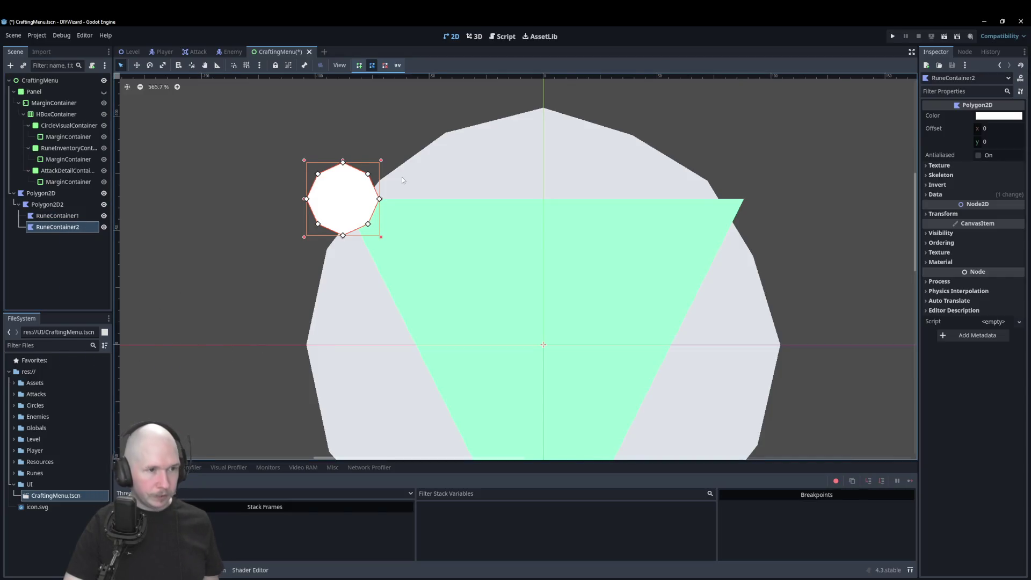
- Inspect the octagon's polygon vertex coordinate list in the Inspector
scroll(402, 176, "right", 2)
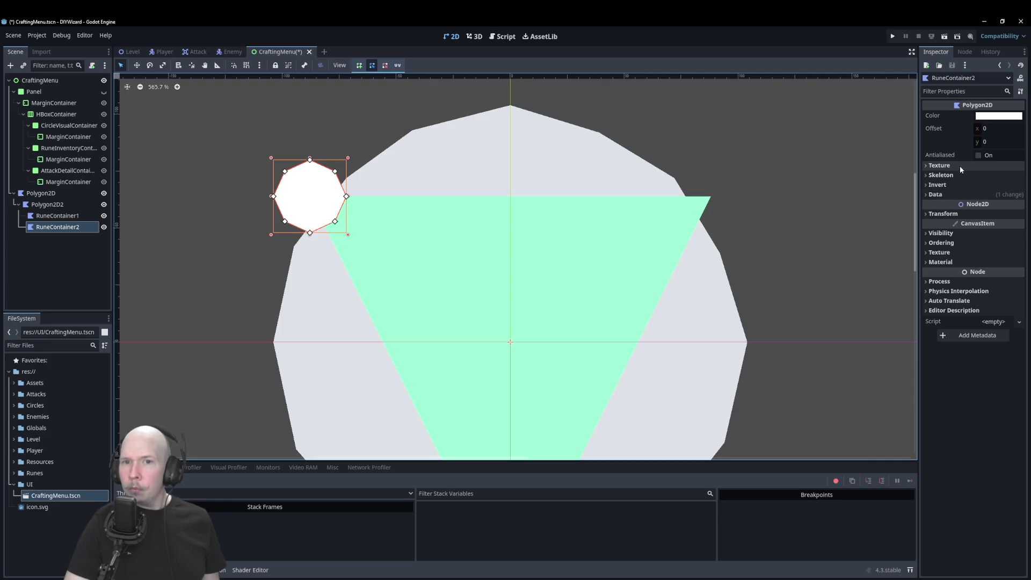
left_click(945, 194)
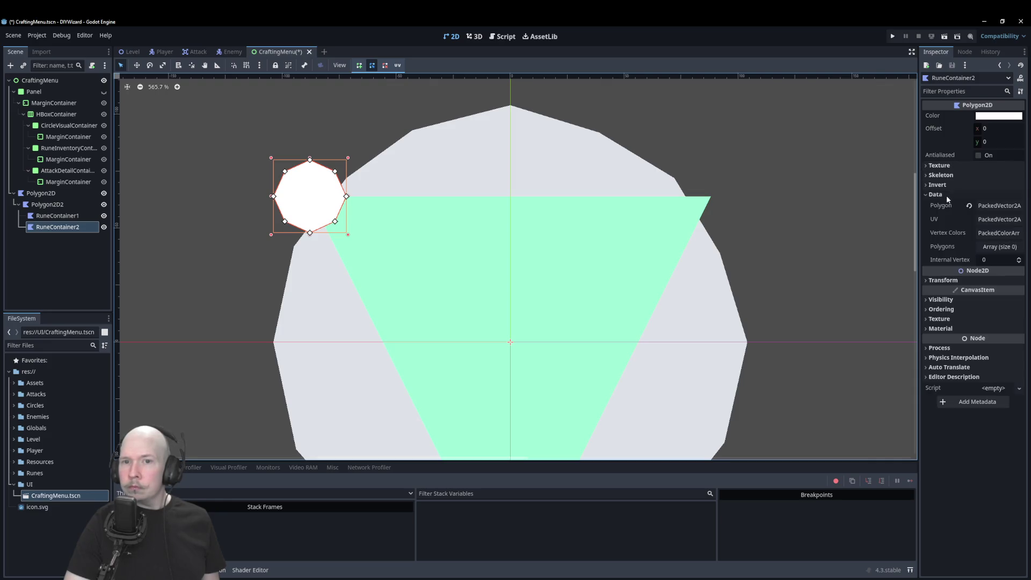
left_click(993, 205)
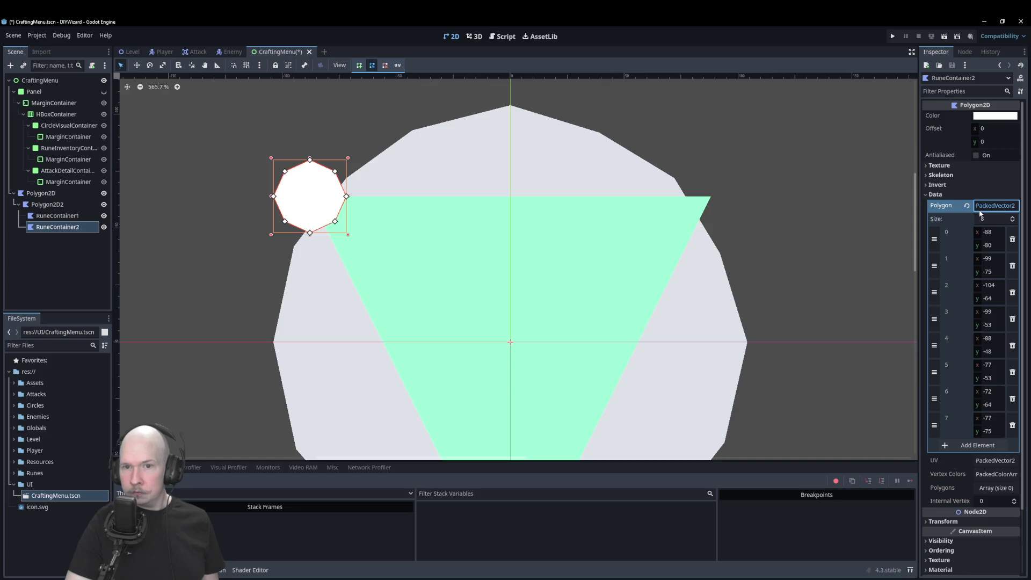
scroll(703, 219, "down", 2)
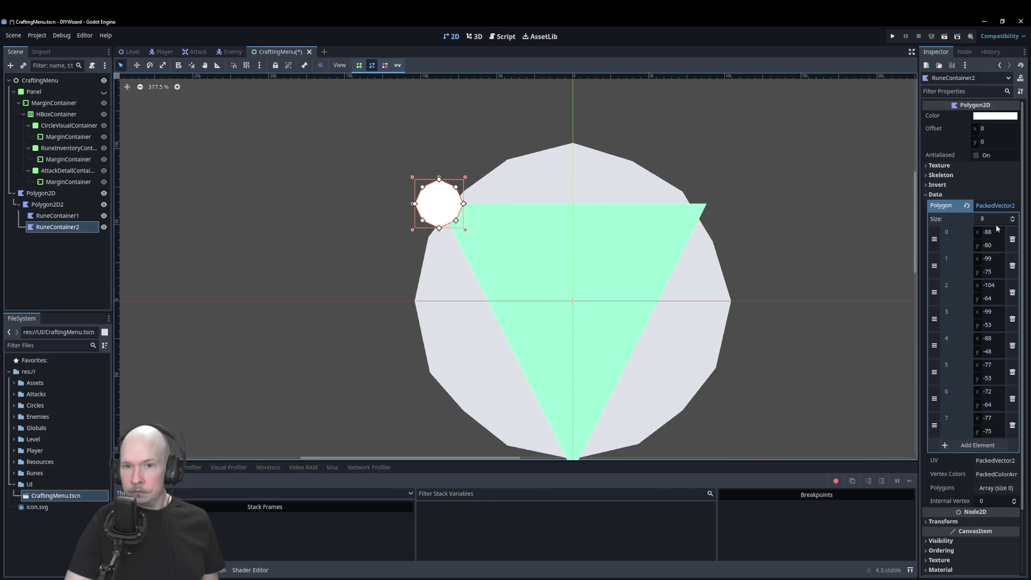
scroll(983, 268, "down", 3)
scroll(979, 257, "up", 3)
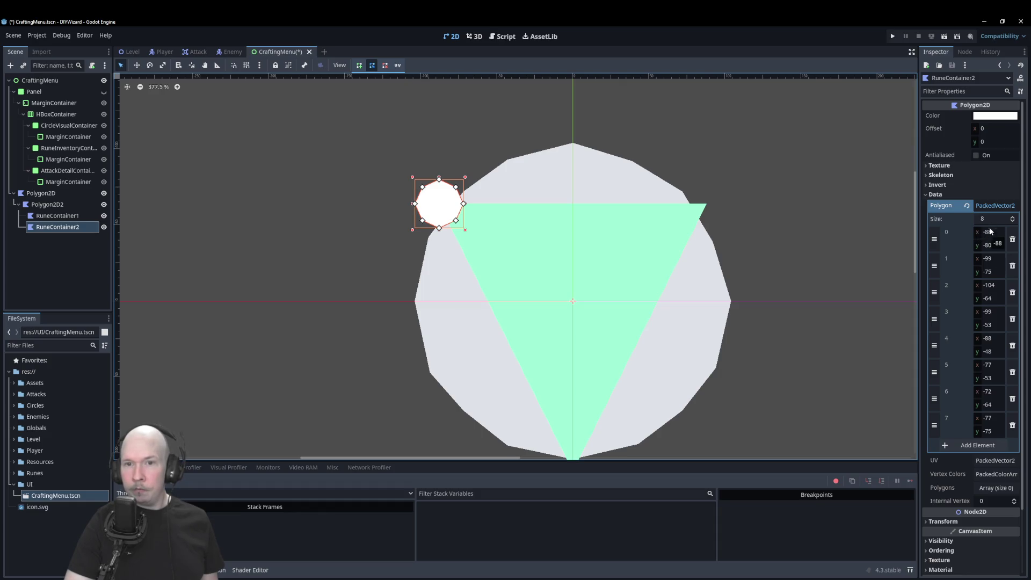
left_click(990, 204)
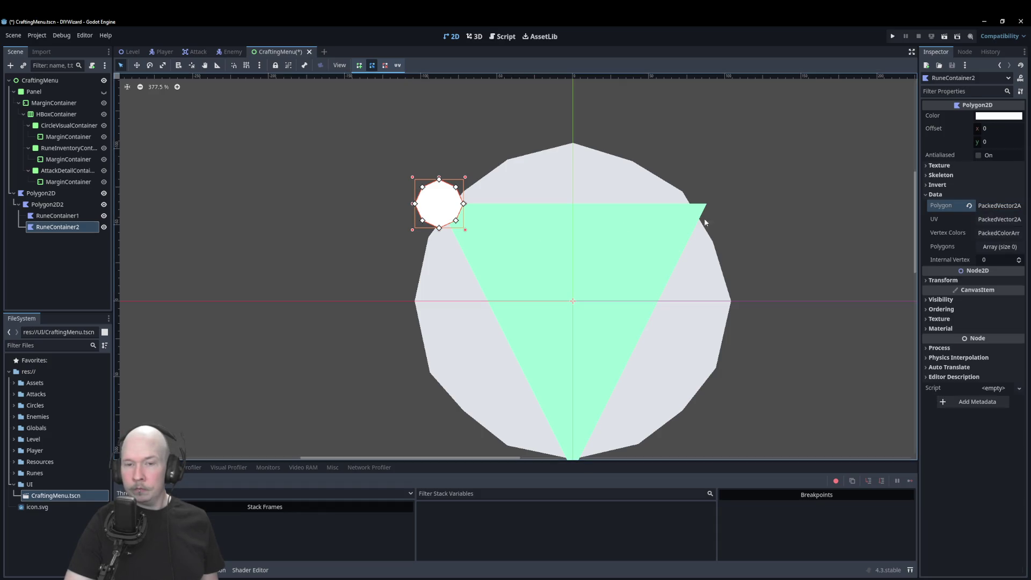
scroll(417, 231, "down", 2)
scroll(649, 196, "up", 2)
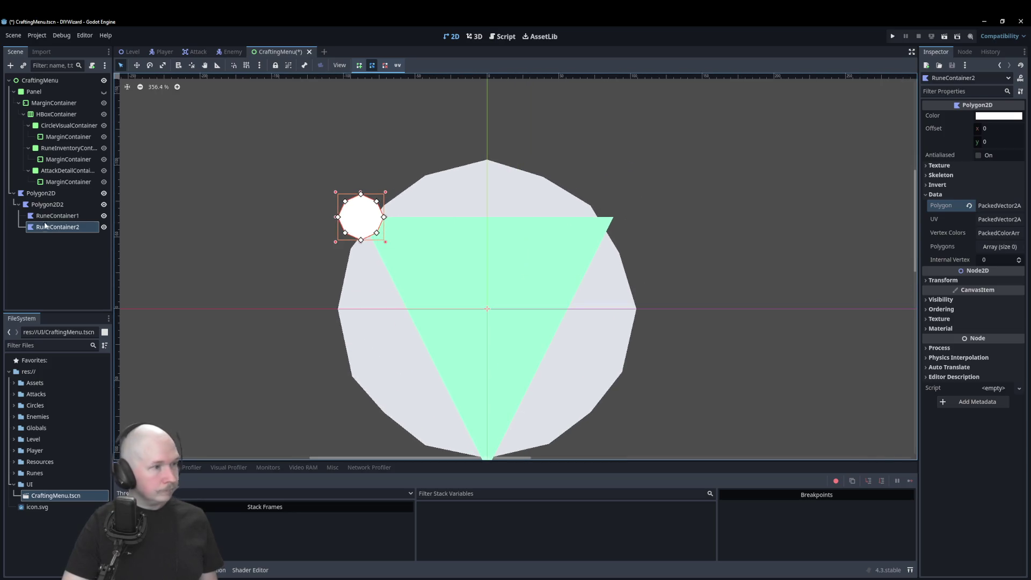
- Duplicate RuneContainer1 again as RuneContainer3, undoing a trial move of RuneContainer2
right_click(58, 215)
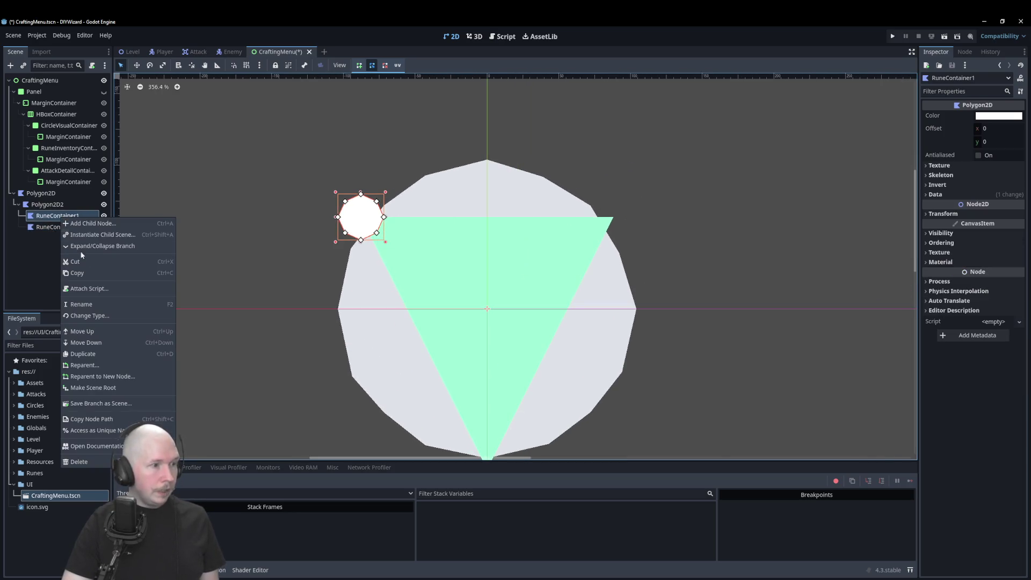
left_click(110, 352)
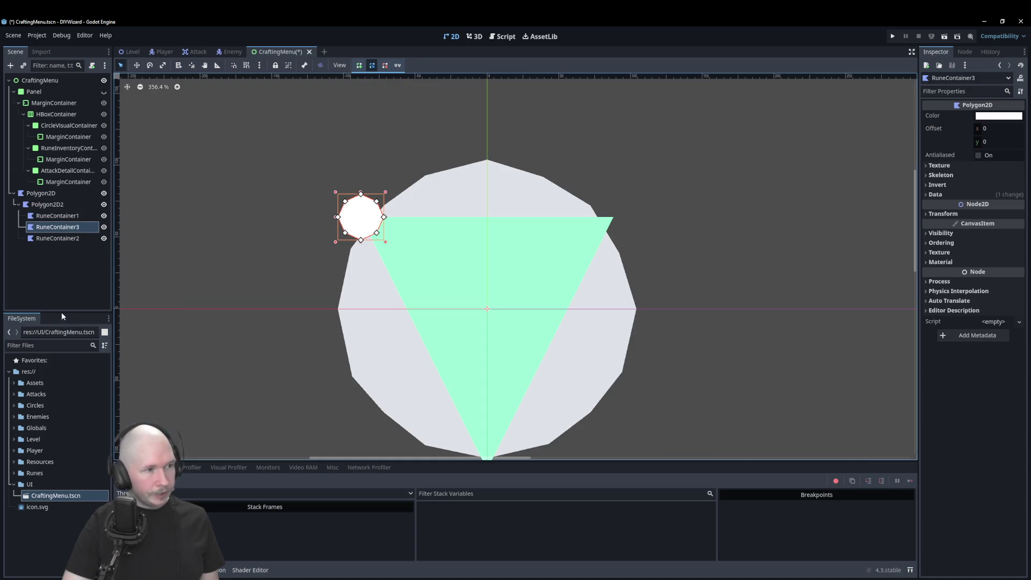
left_click(57, 215)
mouse_move(375, 222)
left_mouse_down()
mouse_move(653, 225)
mouse_move(611, 210)
mouse_move(611, 218)
left_mouse_up()
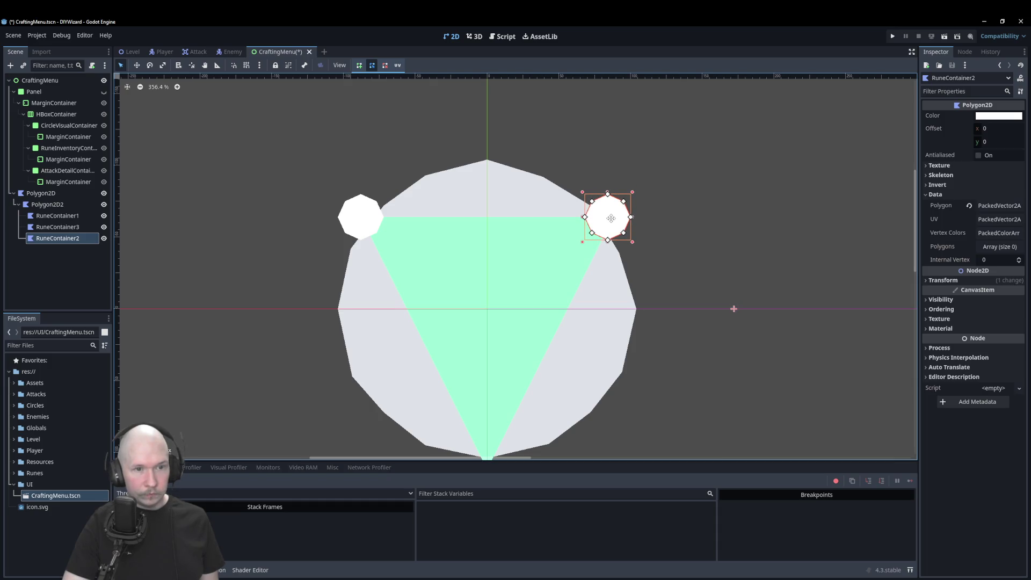
scroll(314, 162, "down", 1)
scroll(292, 193, "up", 1)
scroll(292, 193, "down", 2)
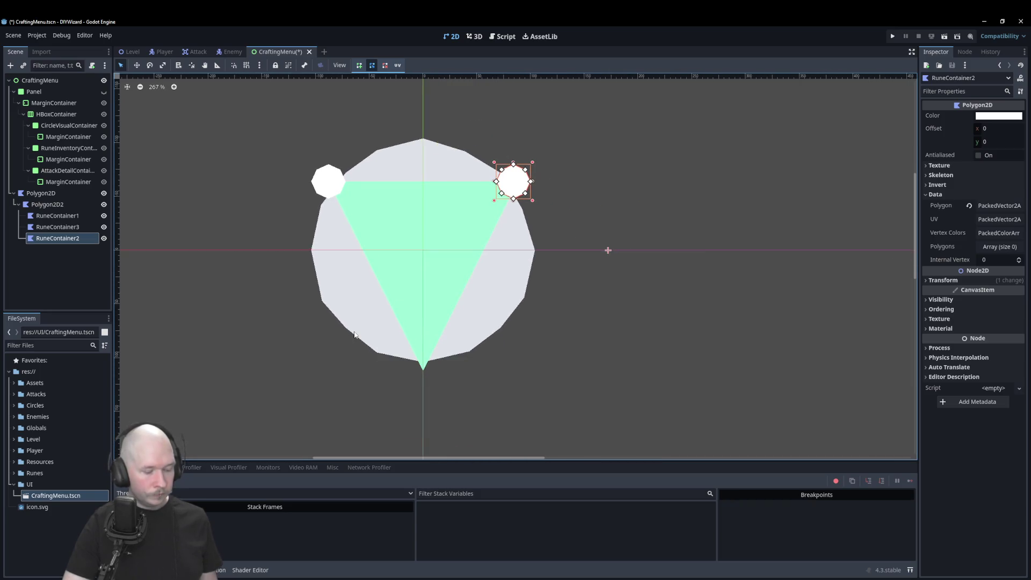
key("ctrl+z")
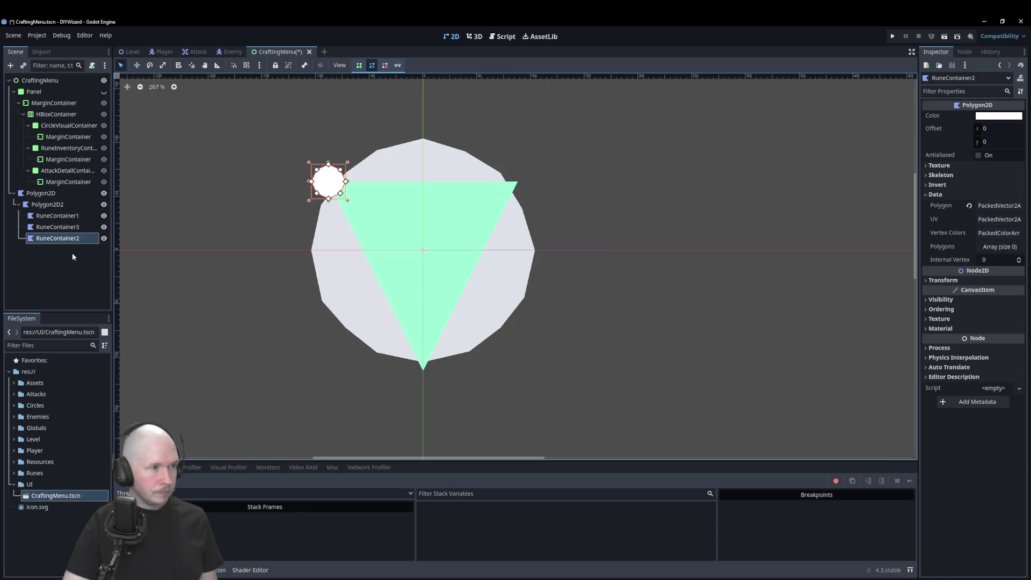
- Delete RuneContainer2 and RuneContainer3, leaving only RuneContainer1 selected
key("Delete")
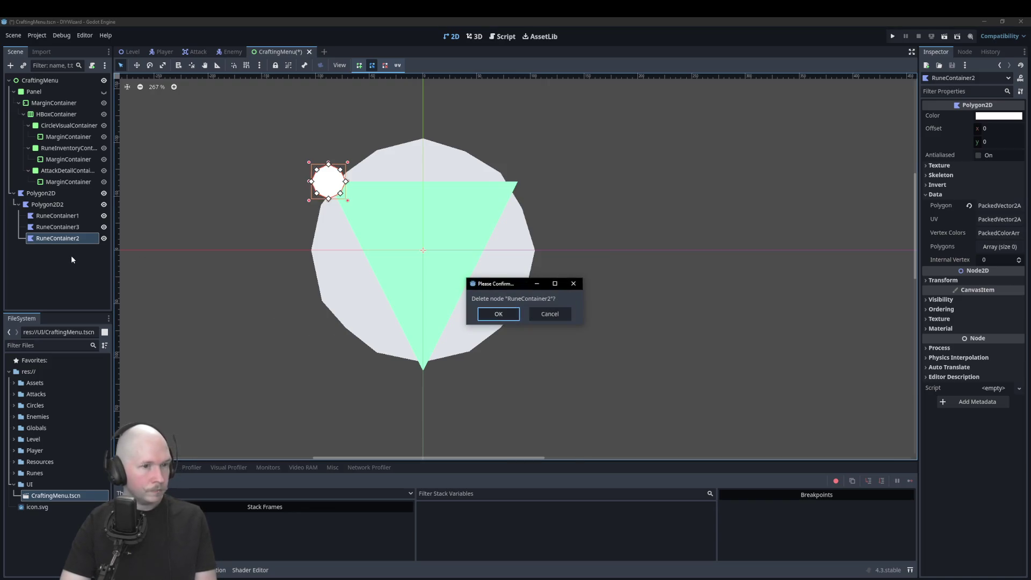
key("Return")
left_click(71, 227)
key("Delete")
key("Return")
left_click(71, 219)
right_click(72, 219)
left_click(79, 221)
- Add two new Polygon2D child nodes under the triangle and select one
type("pol")
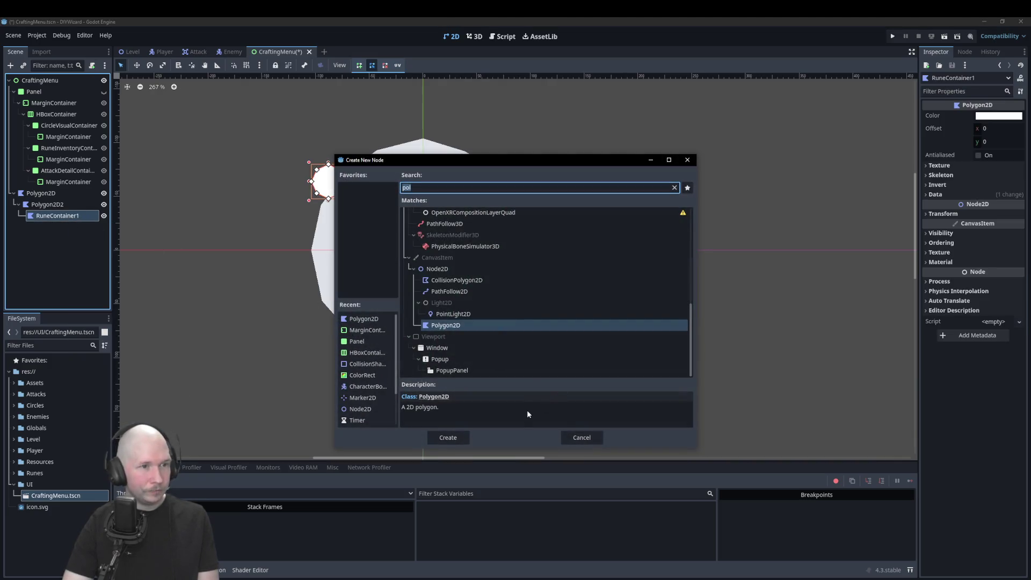
left_click(566, 437)
left_click(39, 208)
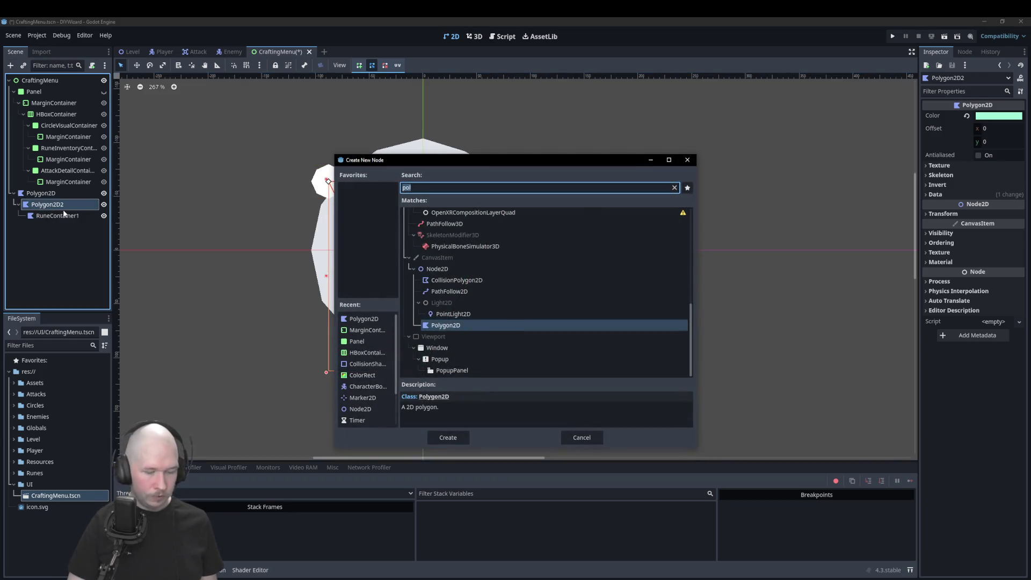
key("Return")
key("ctrl+a")
key("Return")
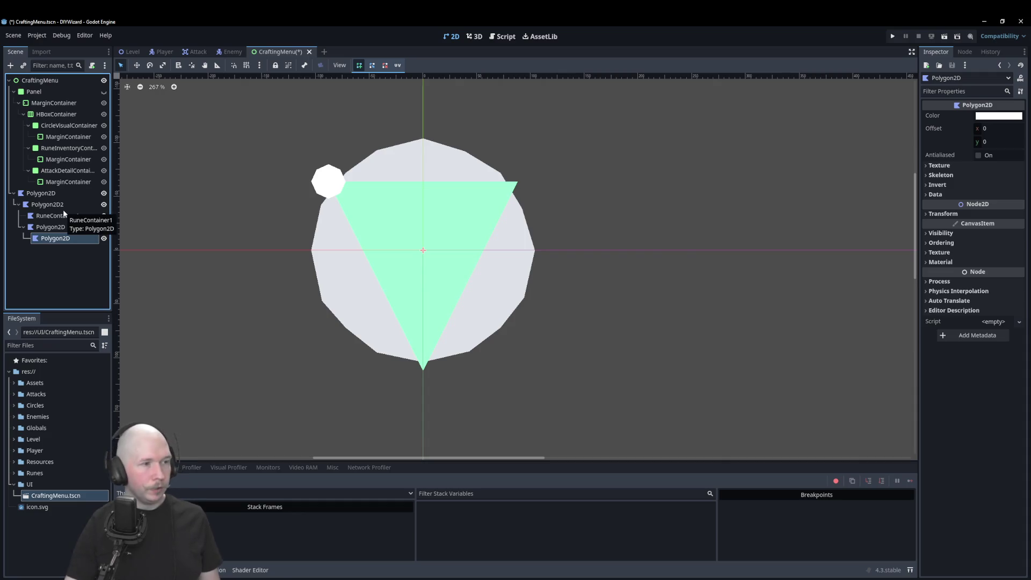
scroll(274, 312, "up", 2)
left_click(64, 227)
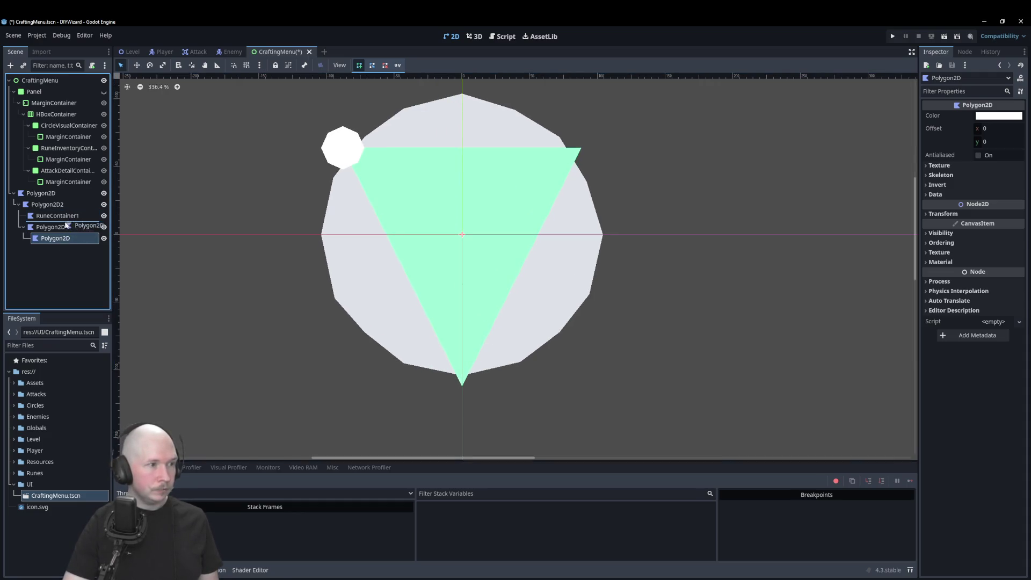
scroll(461, 411, "up", 6)
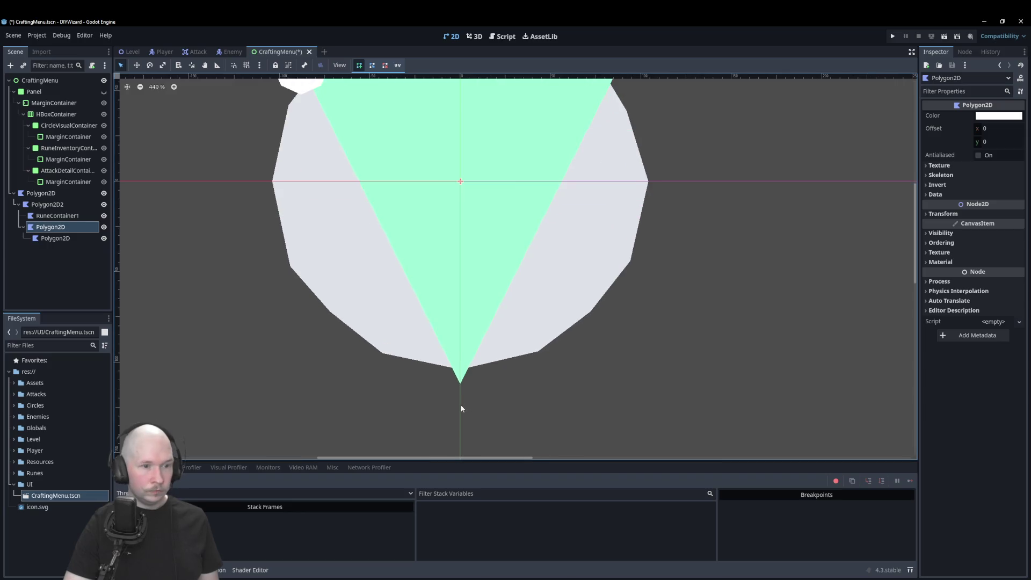
- With the grid shown, draw a diamond polygon at the triangle's bottom tip
left_click(247, 65)
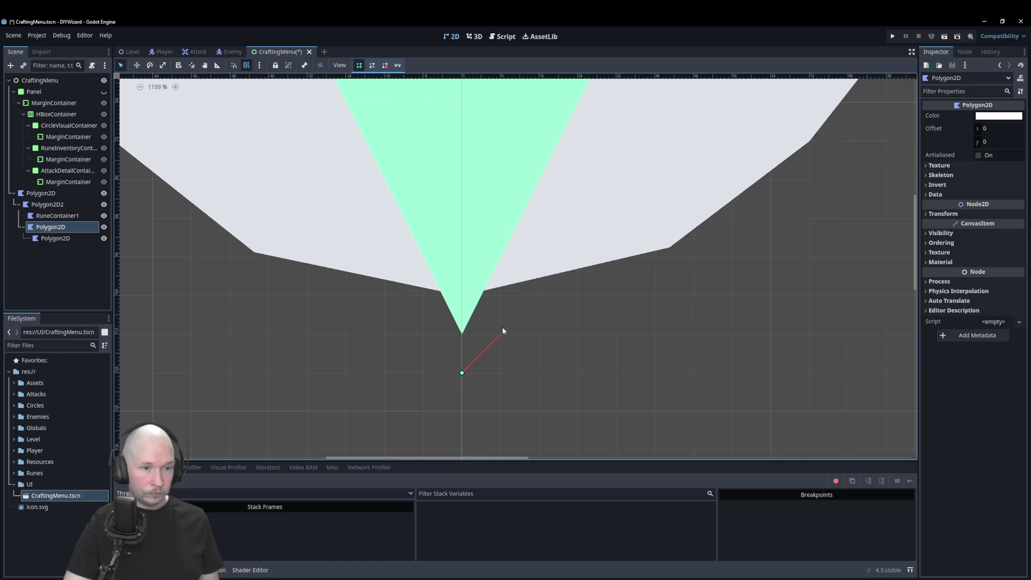
left_click(539, 334)
left_click(461, 257)
left_click(385, 334)
left_click(462, 373)
left_click_drag(462, 373, 460, 402)
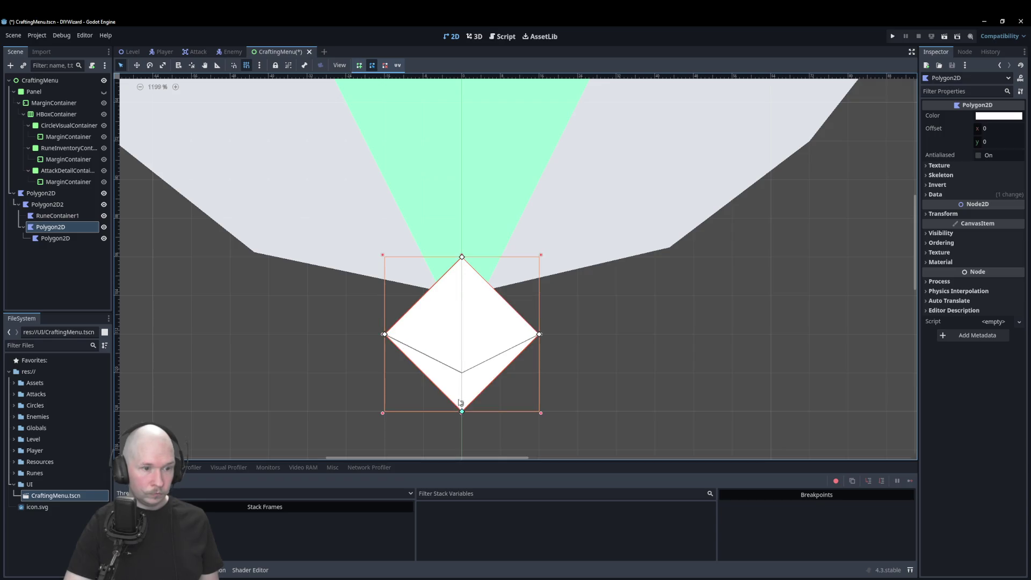
left_click(500, 375)
left_click(495, 371)
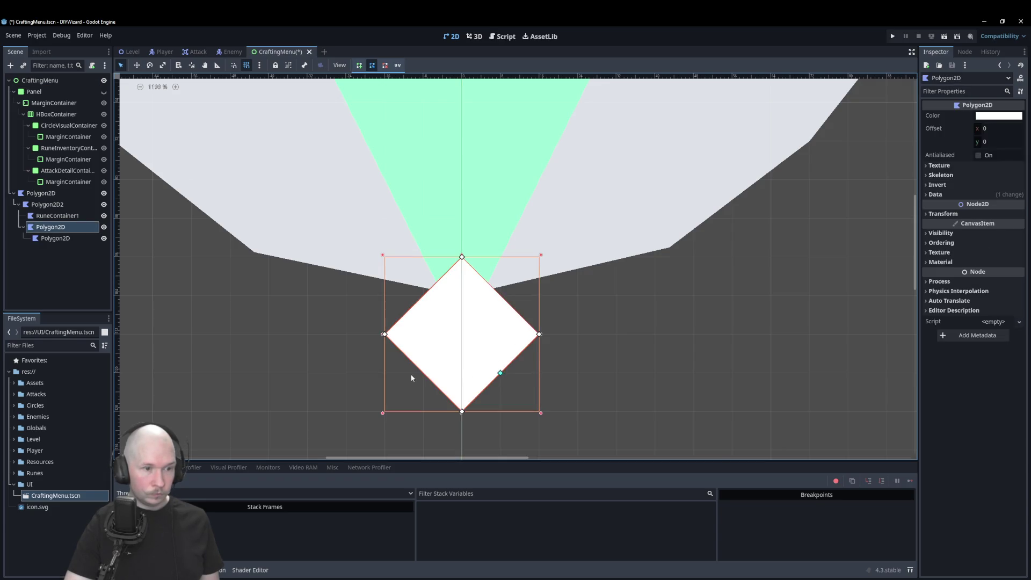
- Add edge vertices and drag them outward to turn the diamond into an even octagon
left_click(423, 296)
left_click(500, 296)
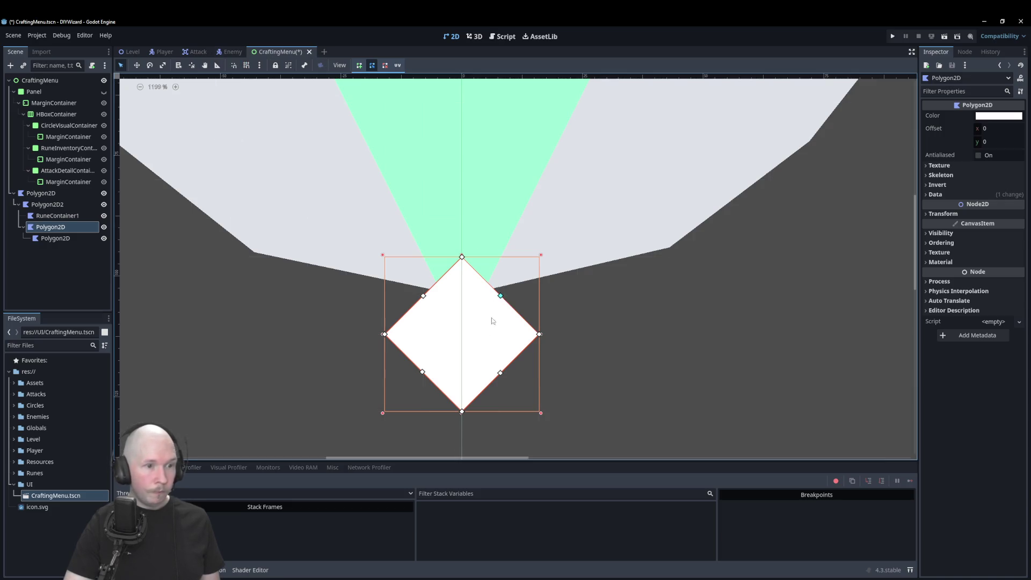
left_click_drag(423, 296, 409, 281)
left_click_drag(500, 296, 515, 281)
left_click_drag(500, 372, 514, 386)
mouse_move(422, 372)
left_mouse_down()
mouse_move(422, 388)
mouse_move(410, 393)
left_mouse_up()
scroll(226, 312, "down", 1)
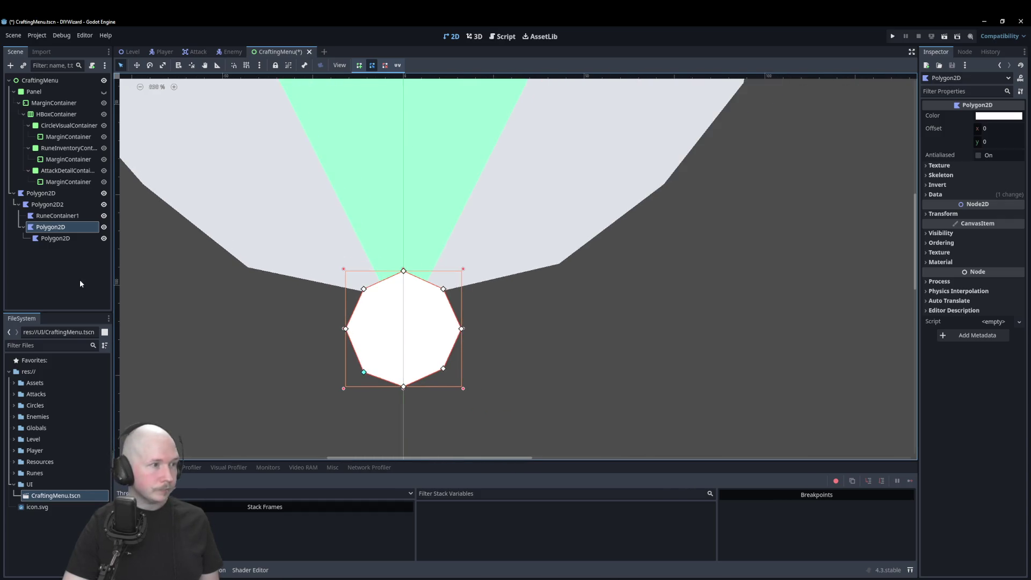
- Rename the bottom octagon node to RuneContainer2
left_click(57, 248)
left_click(62, 228)
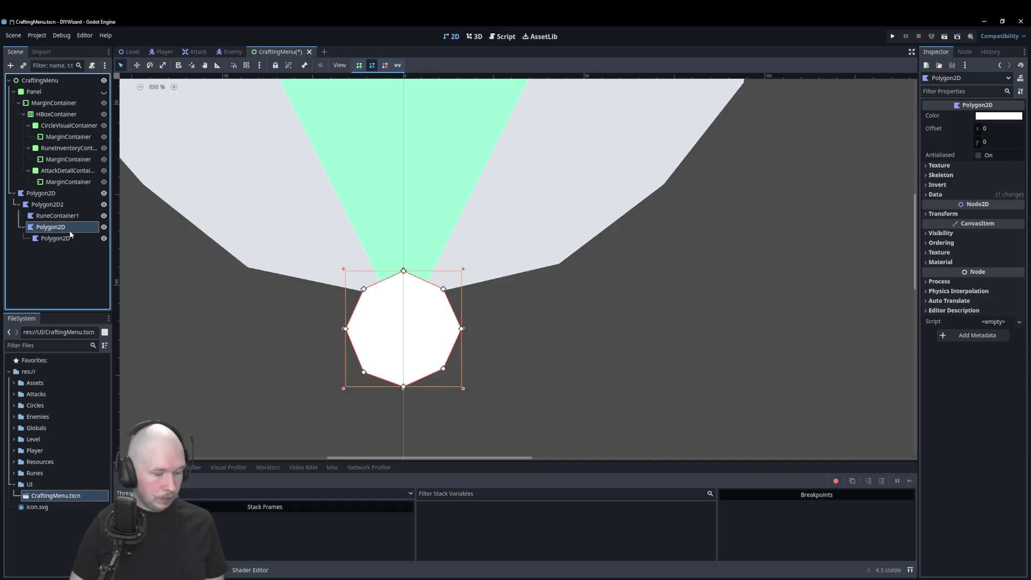
left_click(71, 231)
type("RuneC")
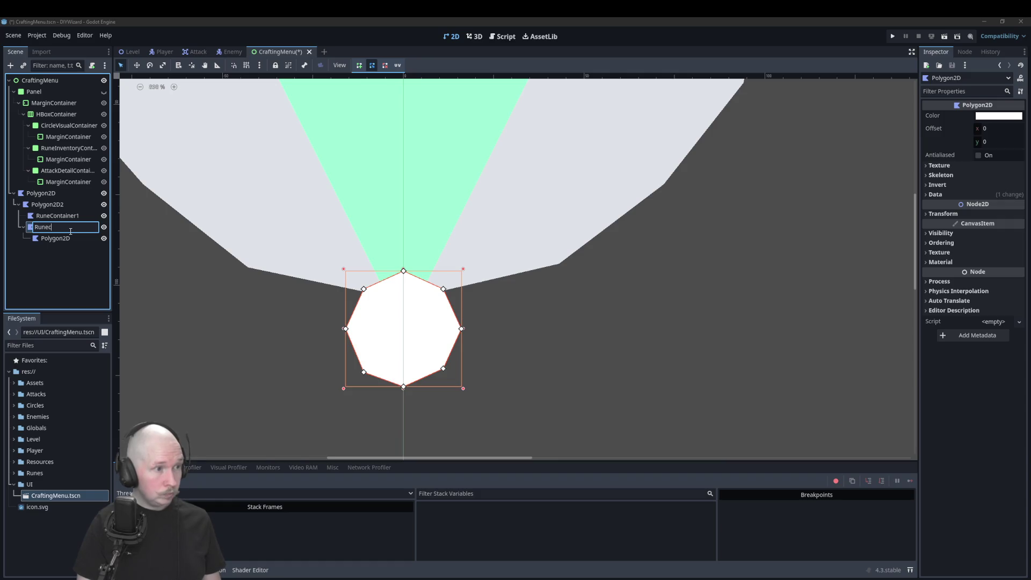
type("ontainer")
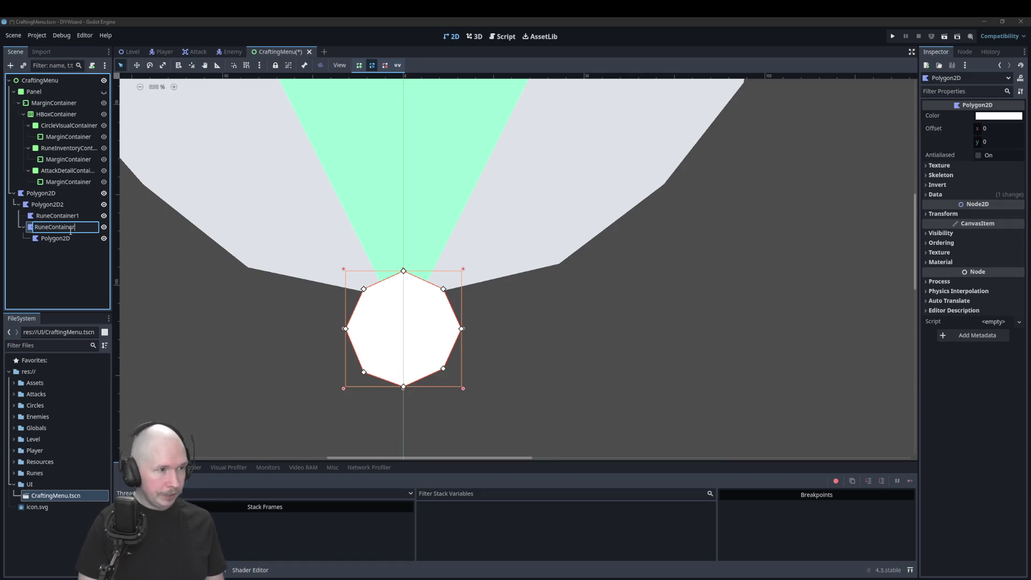
type("2")
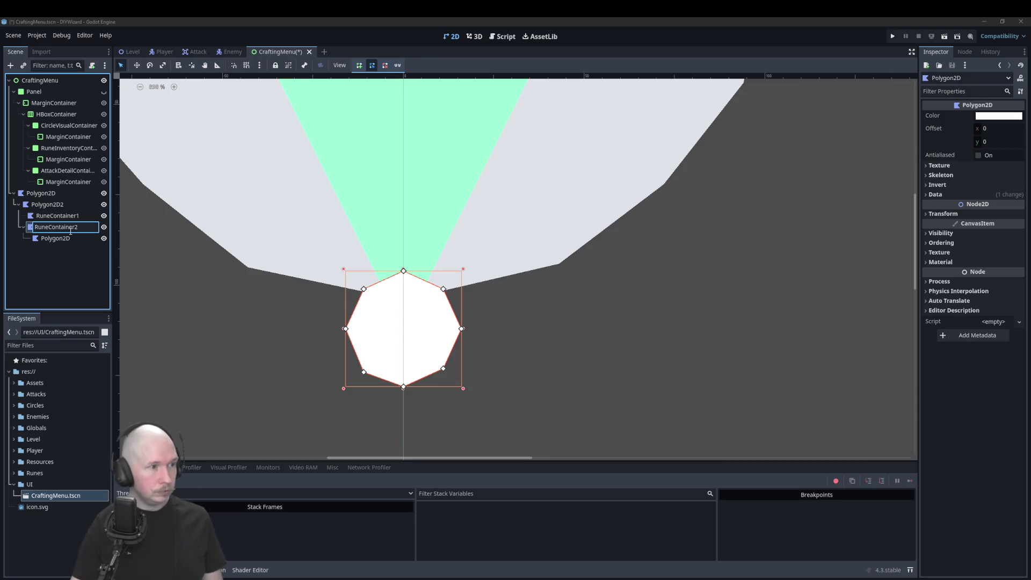
key("Return")
left_click(51, 238)
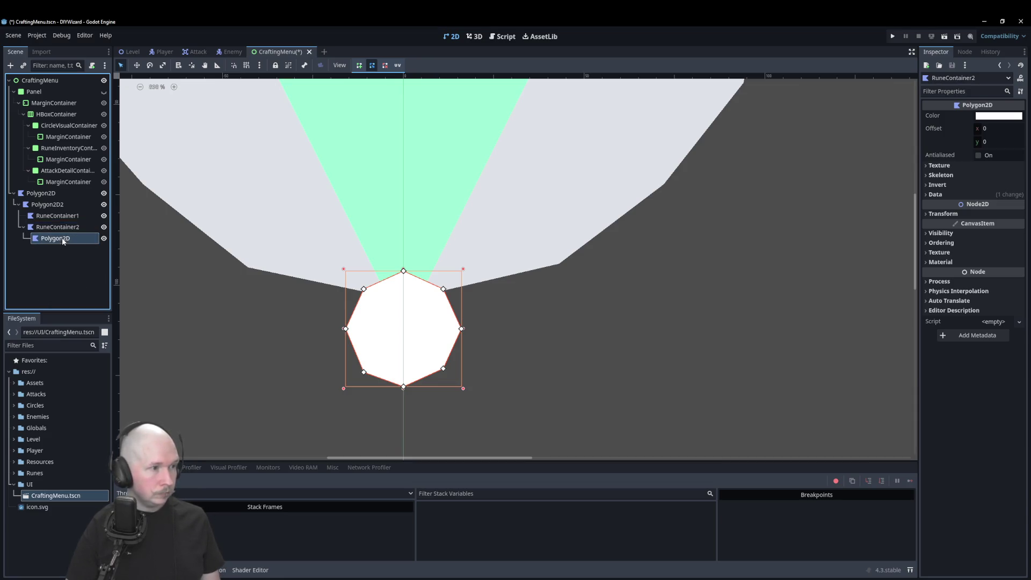
- With grid snap on, draw an octagon at the triangle's upper-right vertex and even its sides
scroll(182, 305, "down", 5)
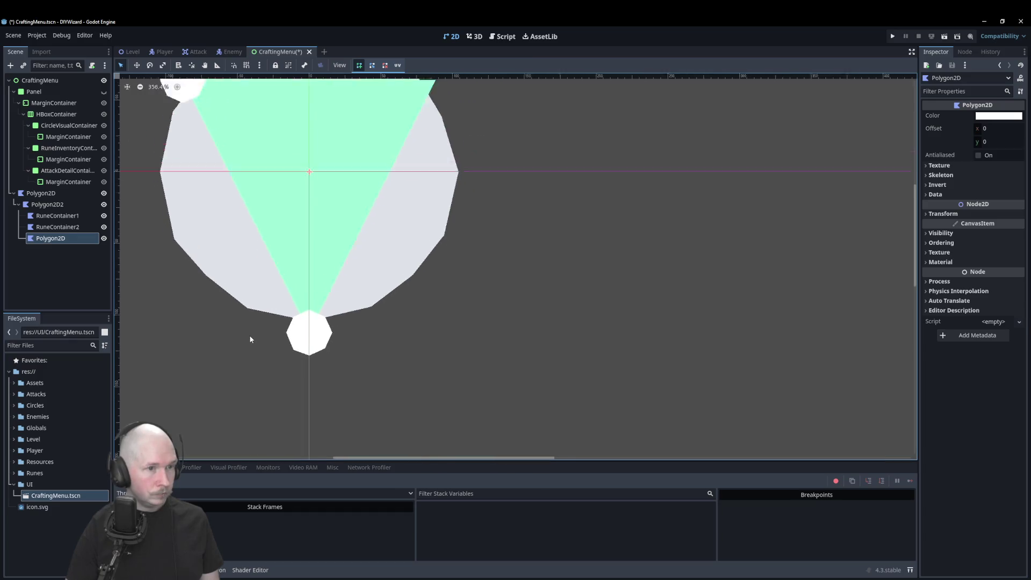
left_click(246, 65)
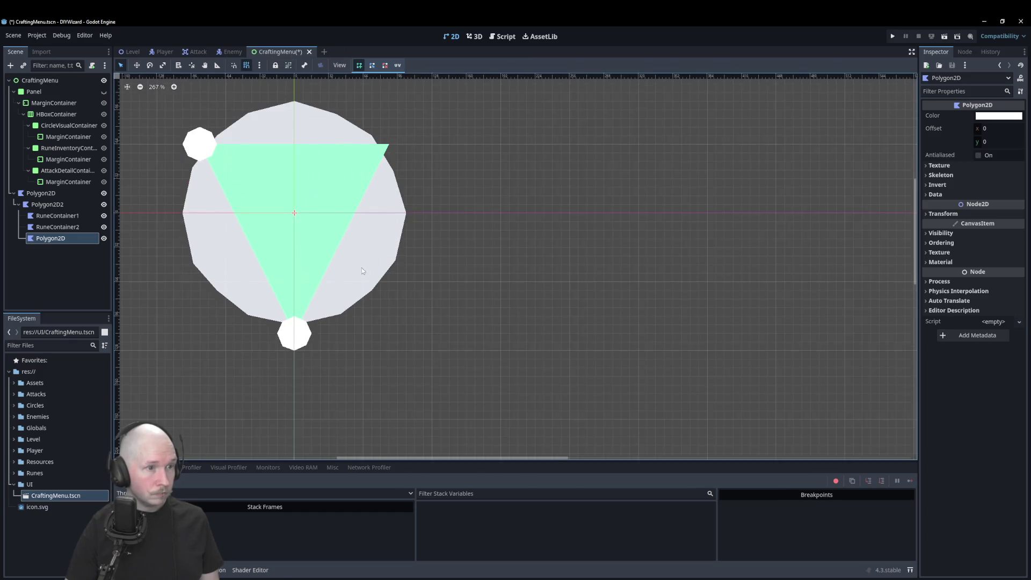
scroll(387, 129, "up", 2)
scroll(371, 156, "up", 2)
left_click(398, 151)
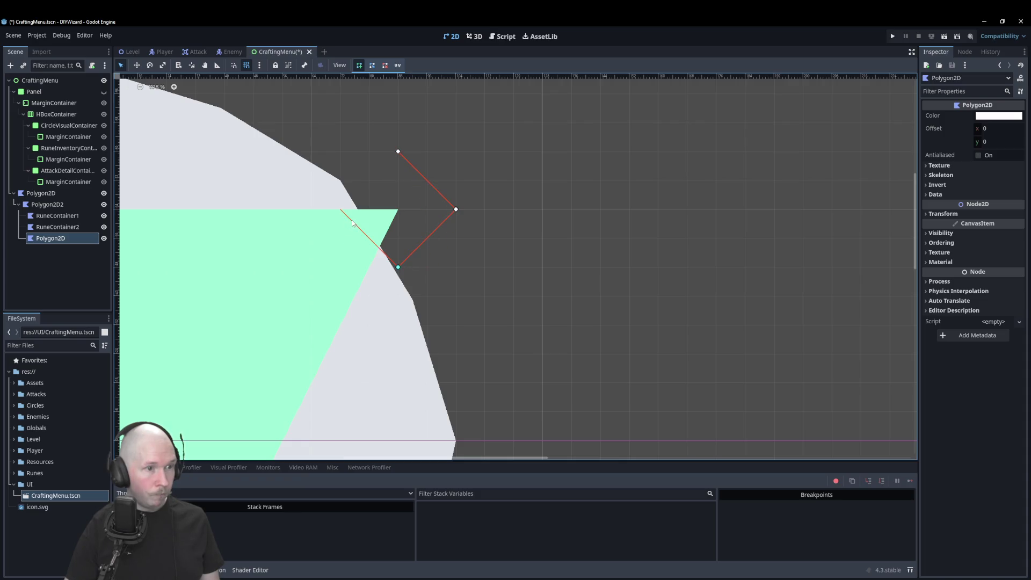
left_click(398, 152)
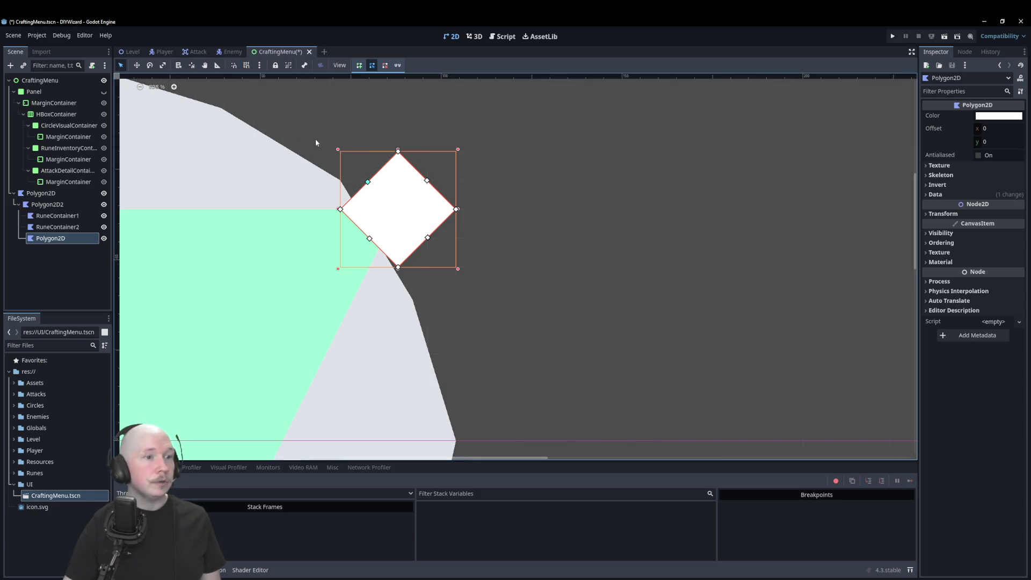
scroll(341, 160, "up", 2)
left_click_drag(397, 208, 379, 181)
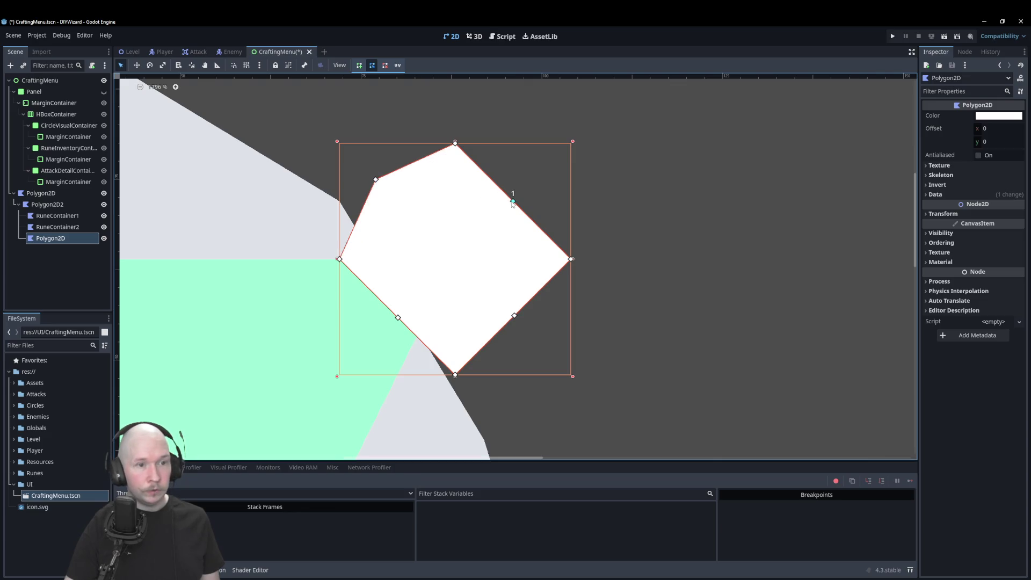
left_click_drag(513, 200, 534, 179)
left_click_drag(513, 315, 538, 344)
left_click_drag(400, 321, 378, 342)
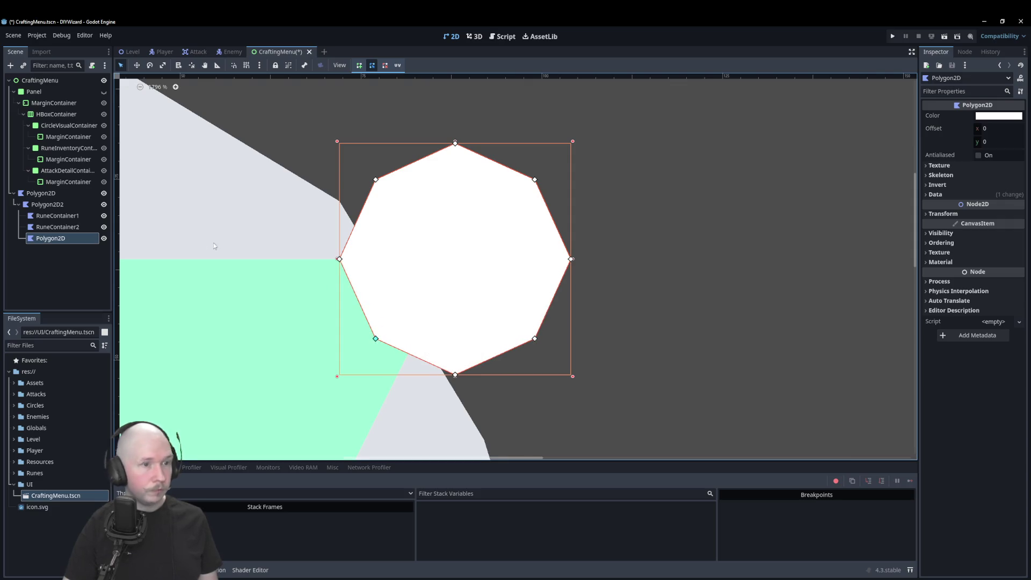
scroll(202, 237, "down", 2)
- Rename the upper-right octagon node to RuneContainer3
left_click(57, 258)
left_click(63, 238)
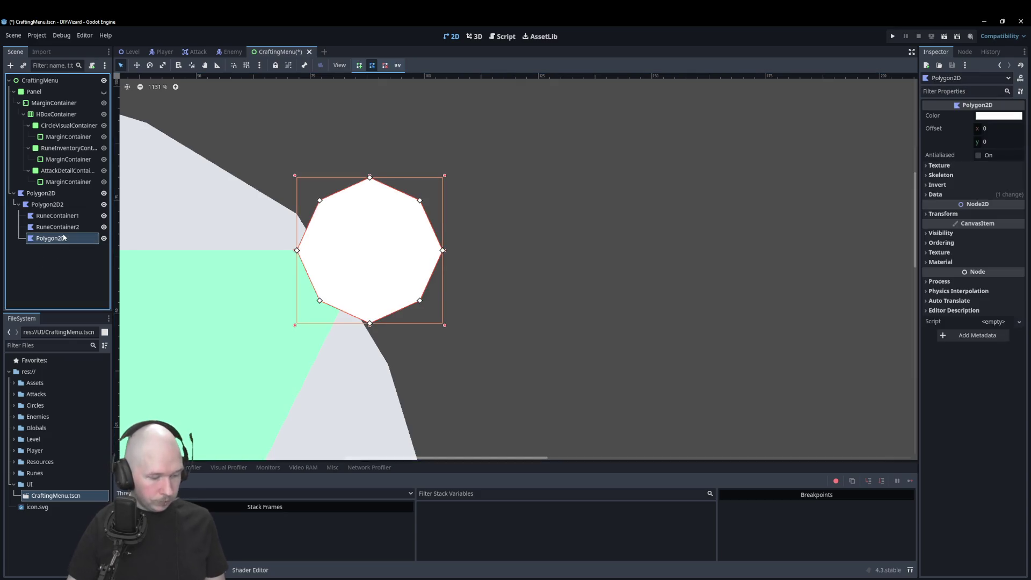
left_click(63, 238)
type("RuneContainer3")
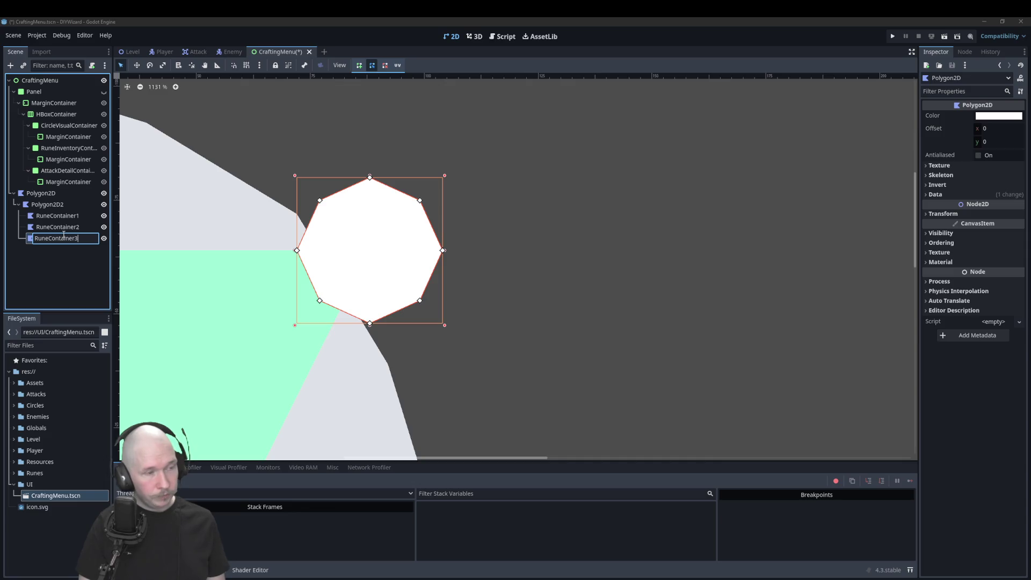
key("Return")
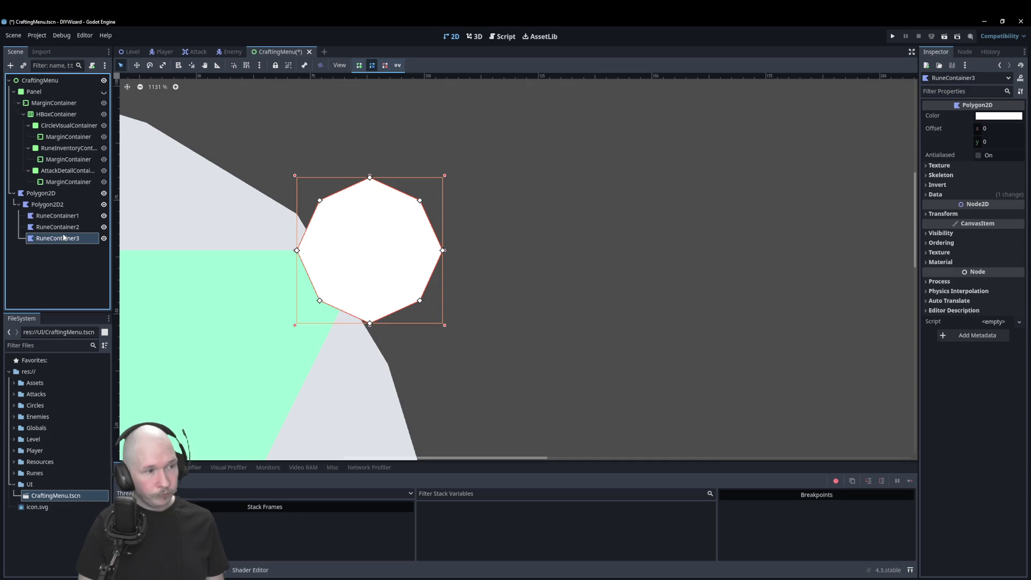
scroll(462, 237, "down", 1)
scroll(462, 237, "down", 10)
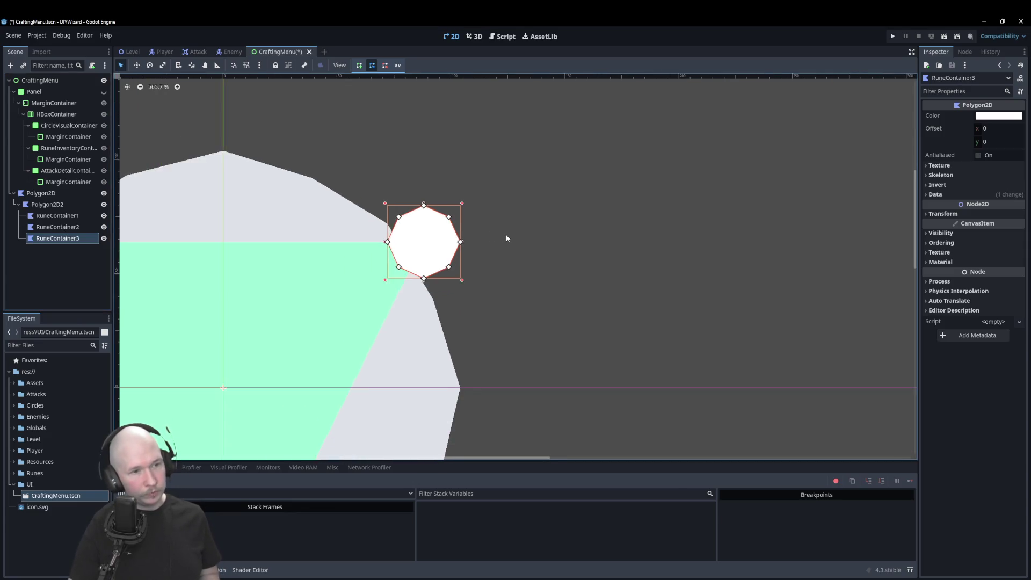
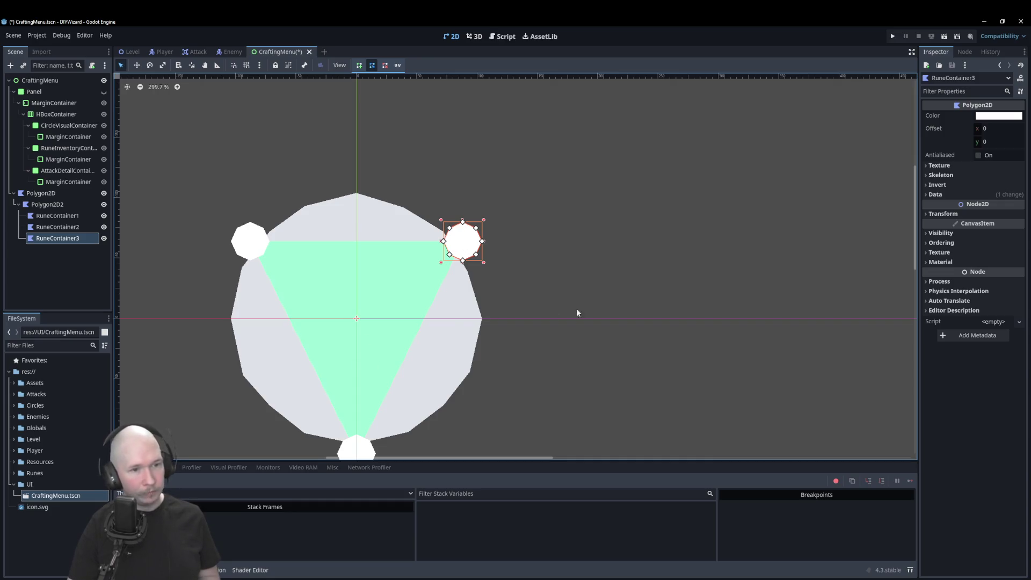
- Tint the right and bottom rune slots orange with colour ffca86
scroll(579, 331, "down", 1)
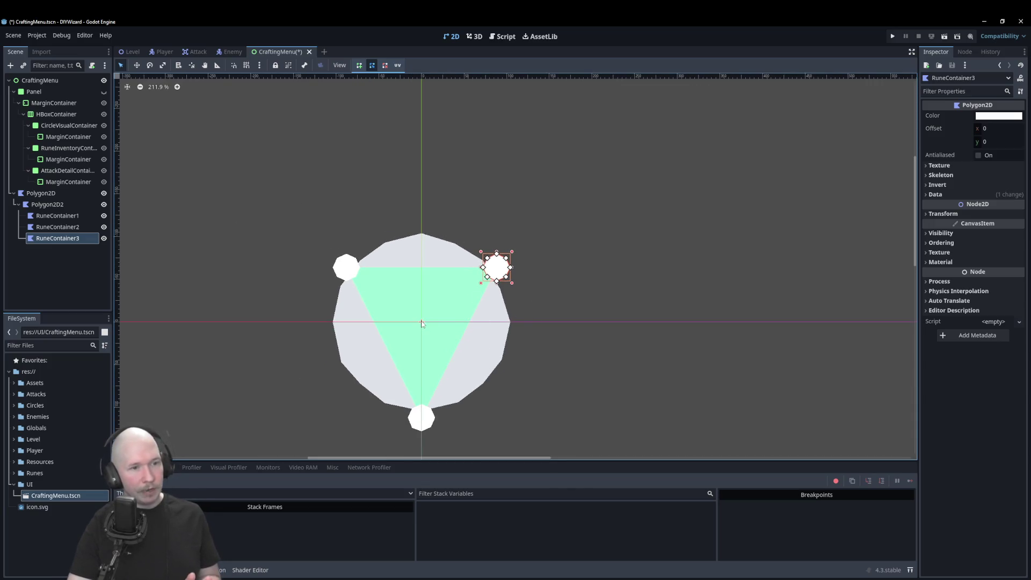
scroll(526, 387, "down", 1)
scroll(539, 417, "up", 1)
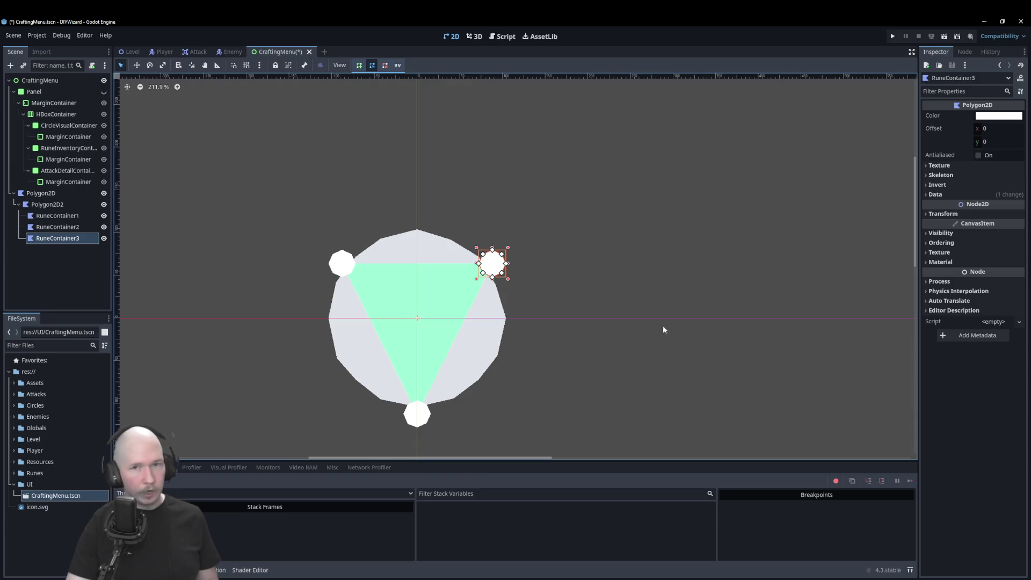
left_click(998, 115)
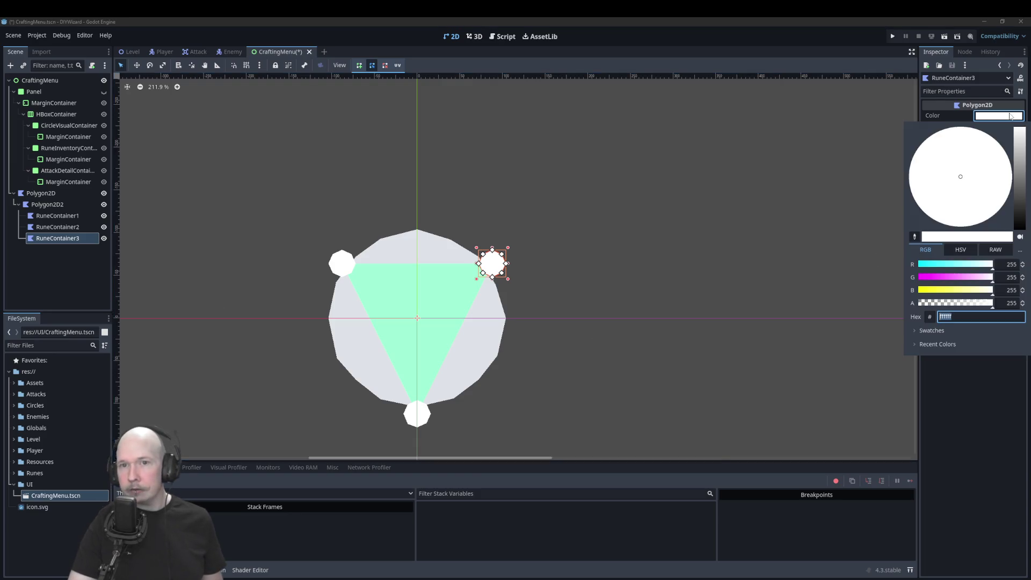
left_click(950, 290)
mouse_move(957, 280)
left_mouse_down()
mouse_move(981, 279)
mouse_move(957, 294)
left_mouse_up()
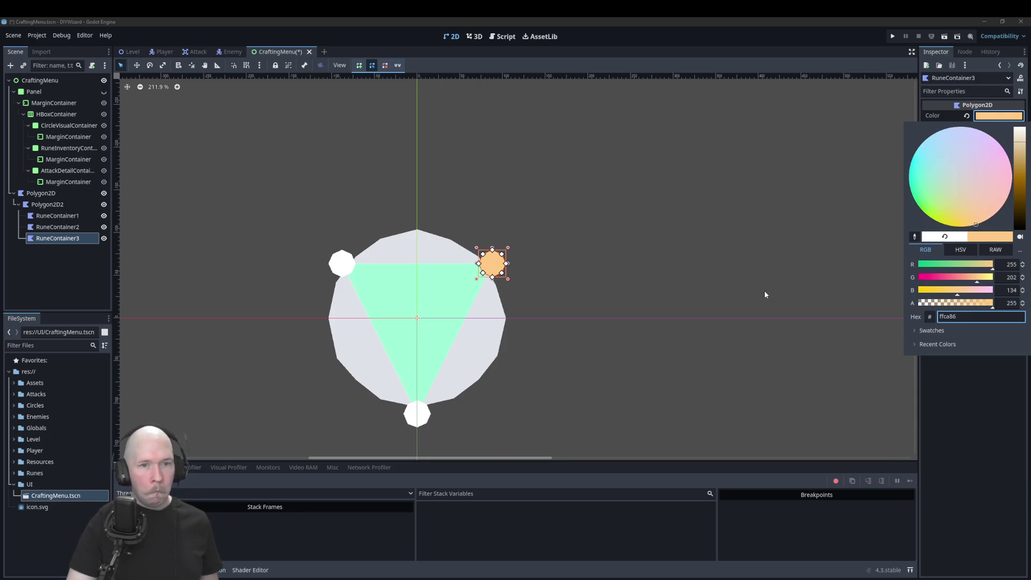
left_click_drag(969, 316, 927, 320)
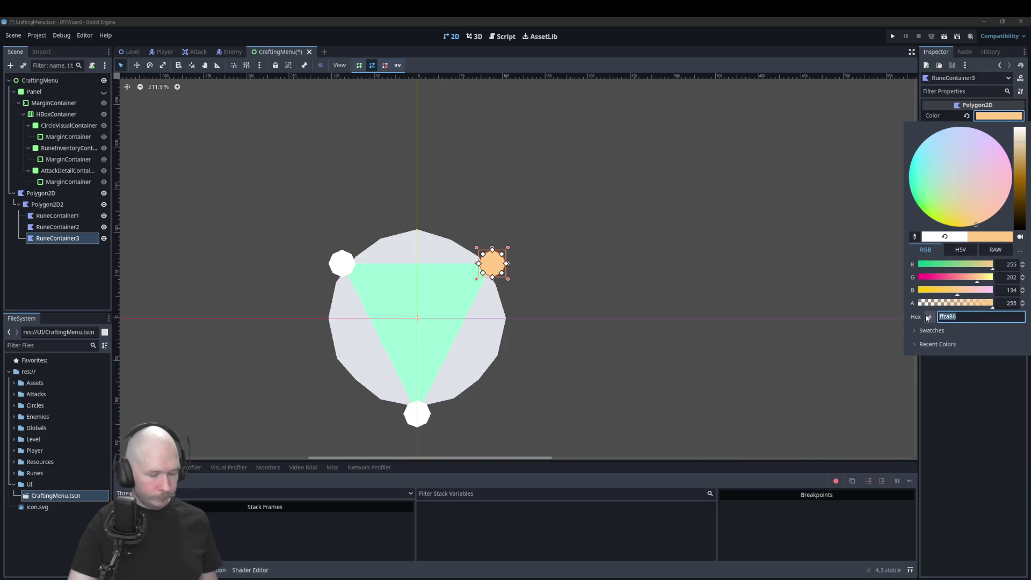
left_click(428, 417)
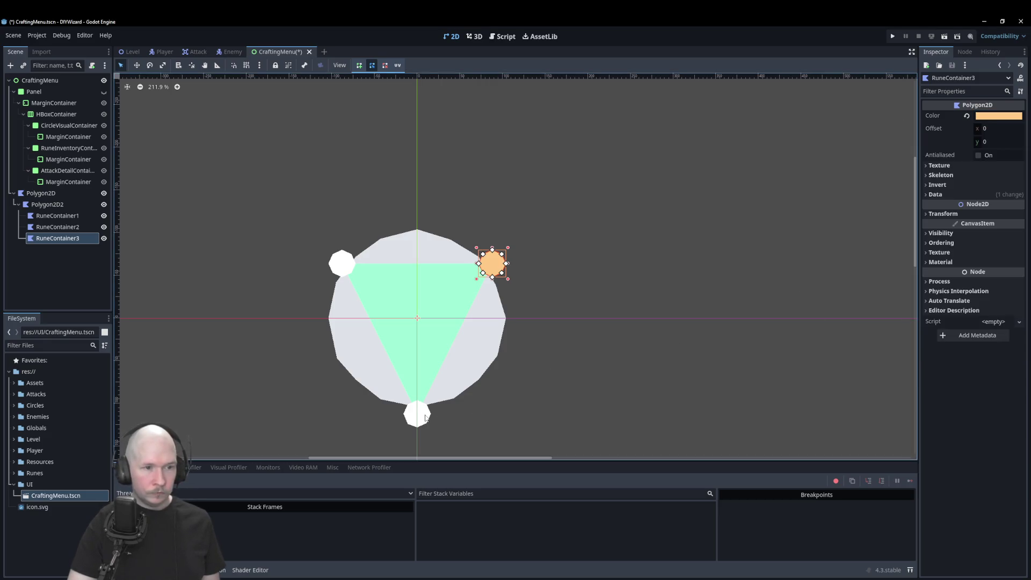
left_click(424, 415)
left_click(981, 117)
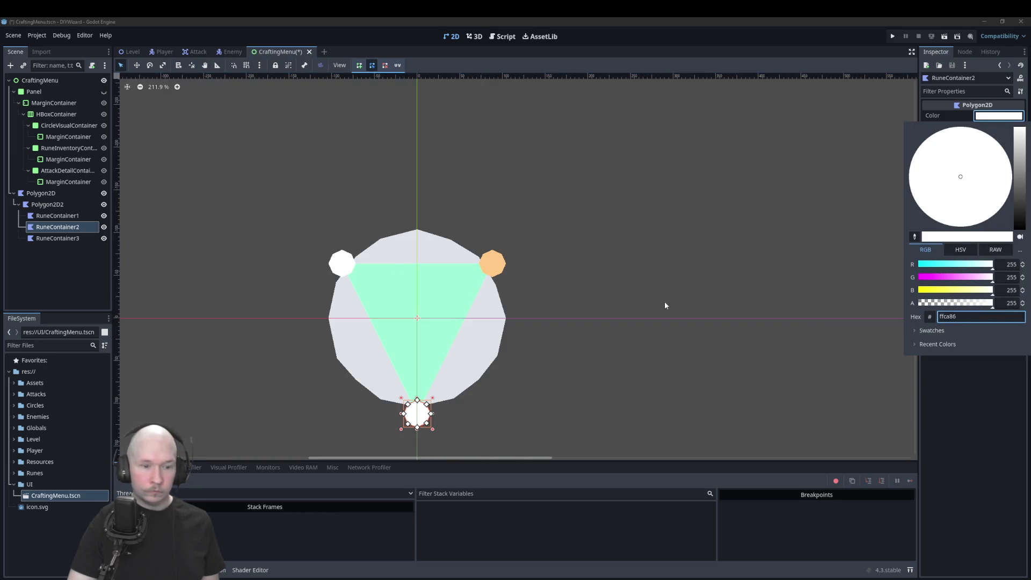
left_click(576, 283)
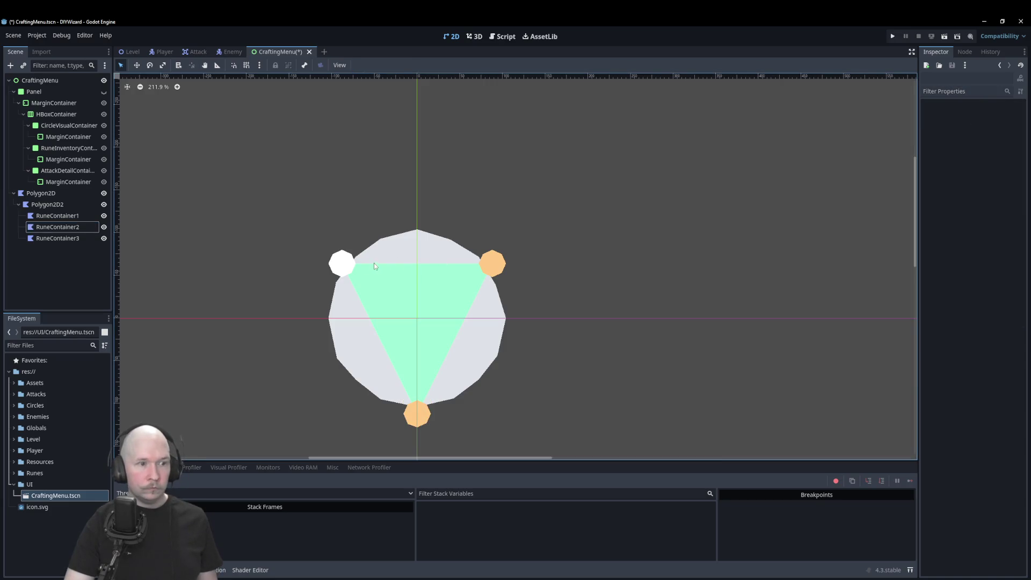
- Keep the top-left rune slot white and reset the right slot to white
left_click(339, 261)
left_click(995, 115)
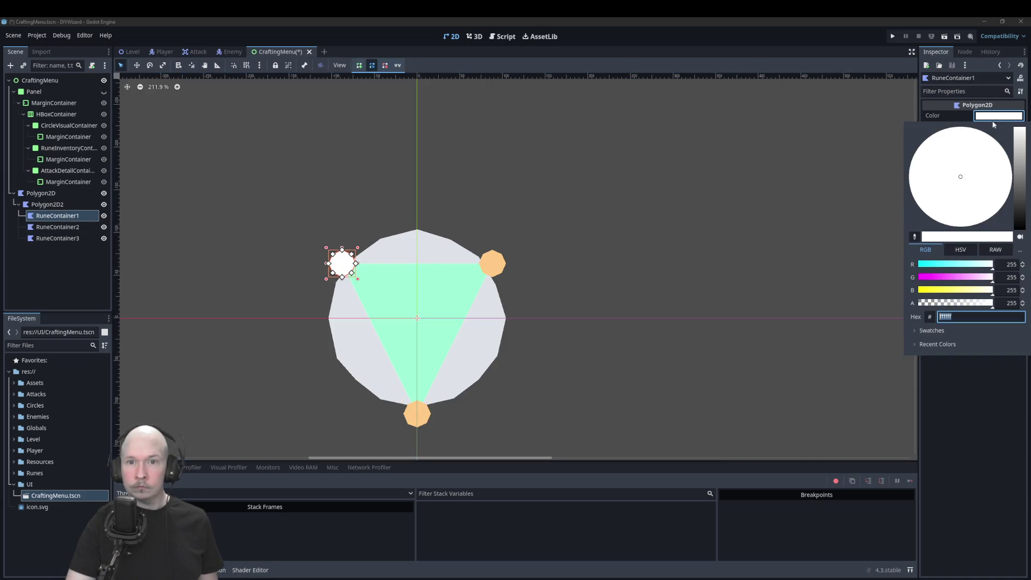
left_click(960, 317)
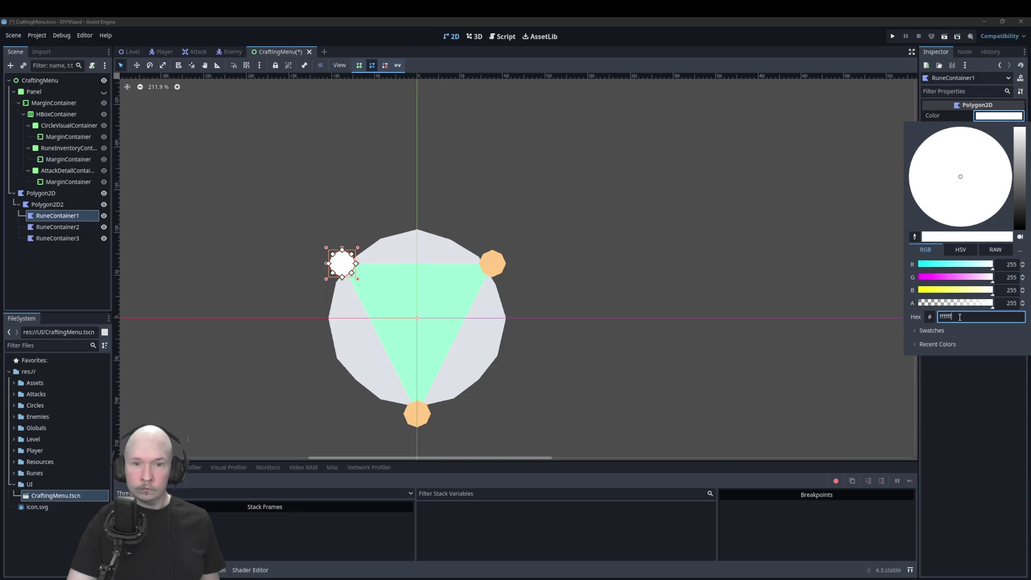
left_click(618, 343)
left_click(493, 266)
left_click(1002, 116)
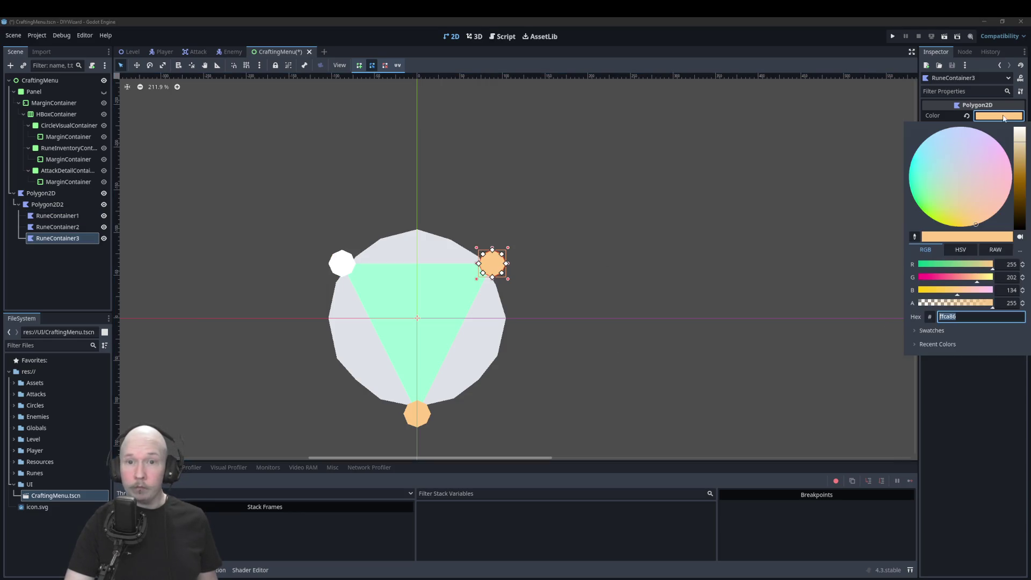
left_click(1022, 132)
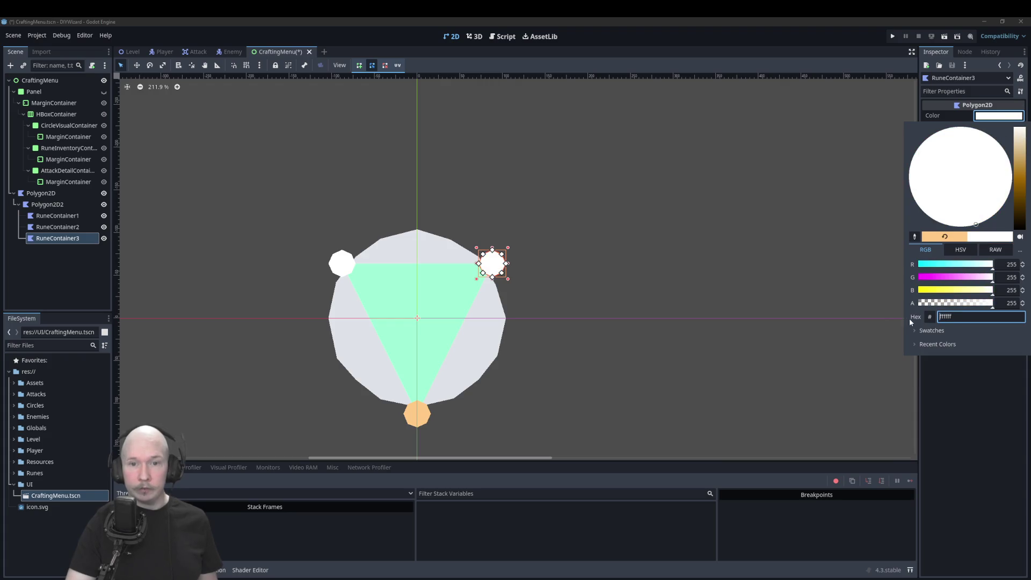
left_click(619, 420)
- Reset the bottom rune slot to white and save the crafting menu scene
left_click(414, 415)
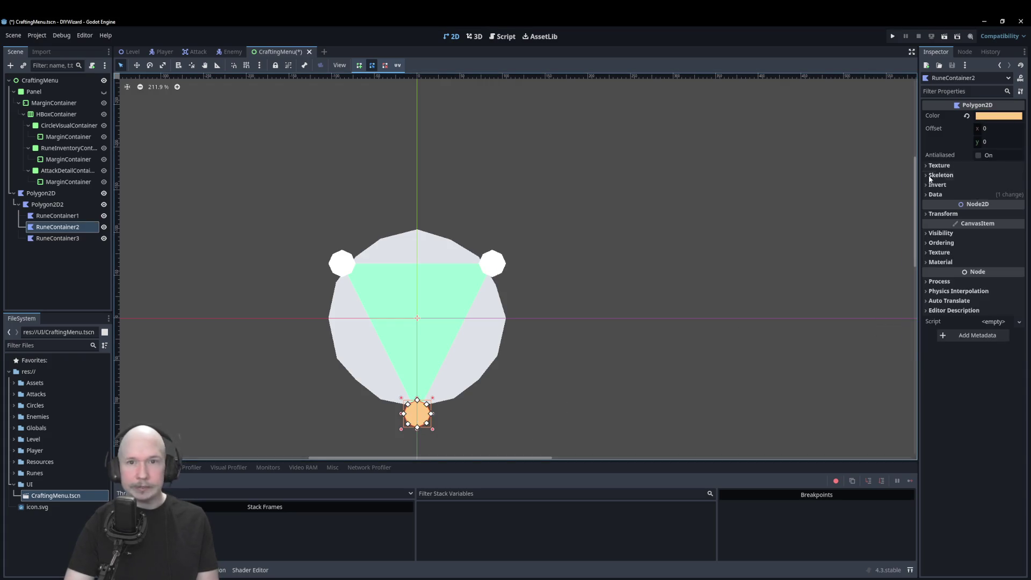
left_click(986, 117)
left_click_drag(1020, 138, 1019, 128)
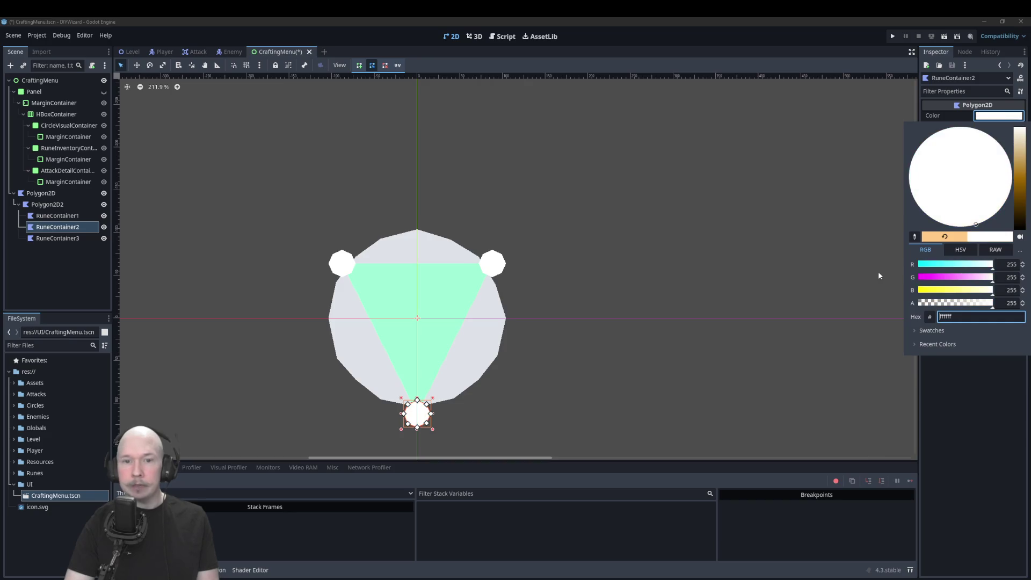
left_click(662, 331)
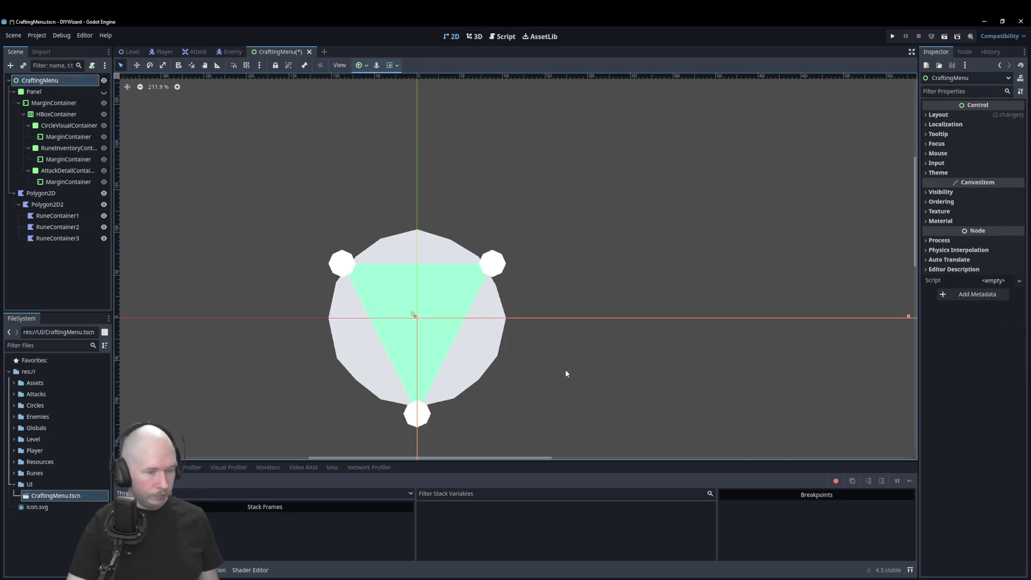
scroll(330, 248, "down", 5)
key("ctrl+s")
- Enlarge the top-left rune slot evenly with grid snapping turned on
scroll(306, 295, "down", 2)
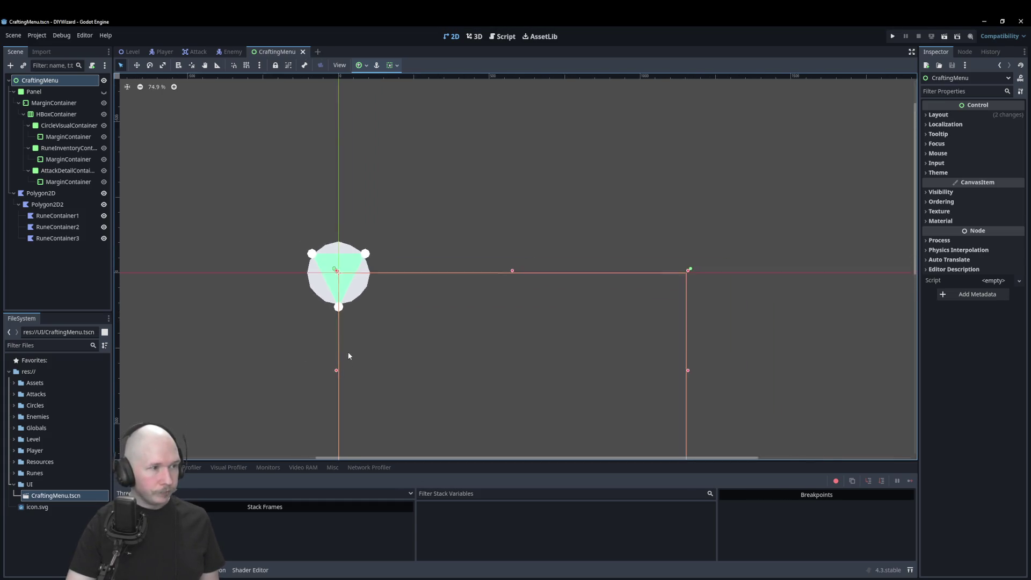
scroll(265, 200, "down", 3)
scroll(374, 310, "up", 2)
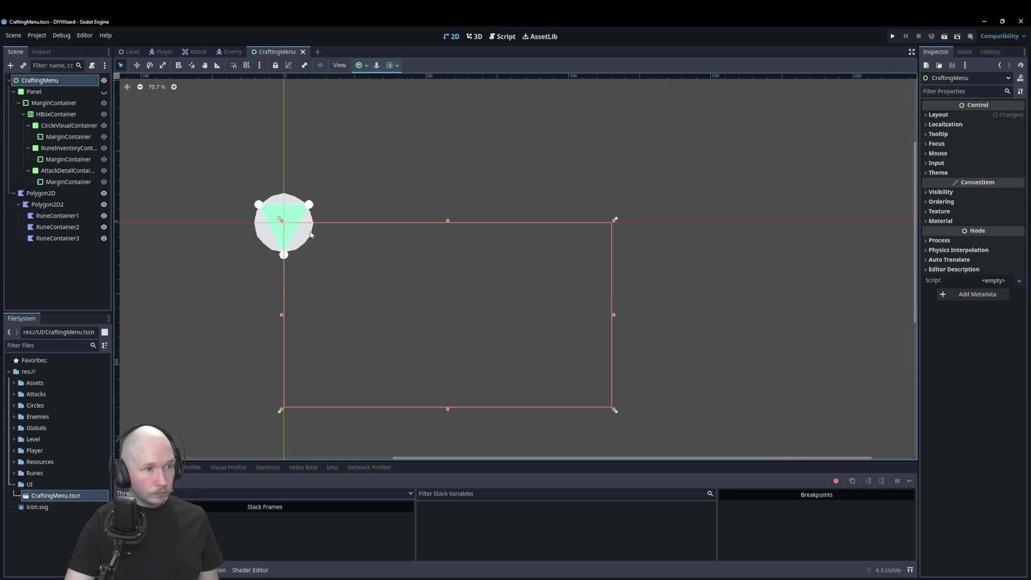
scroll(293, 248, "up", 4)
scroll(202, 186, "up", 10)
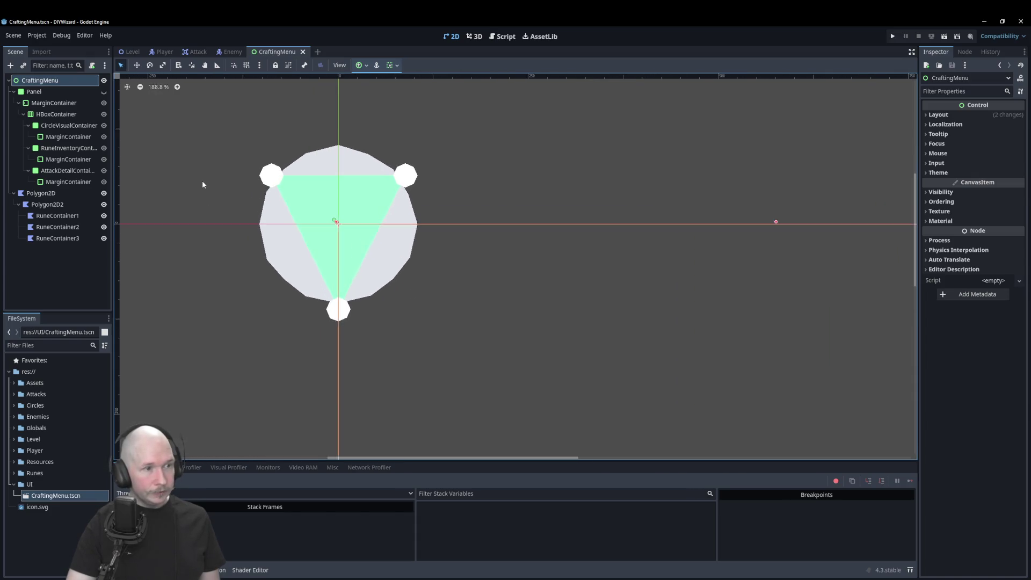
scroll(319, 141, "up", 1)
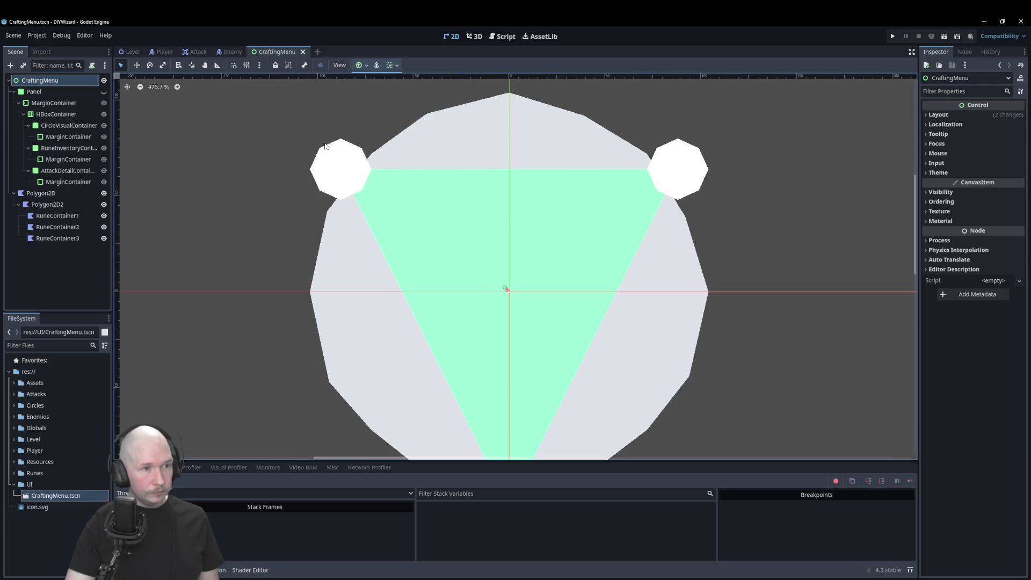
left_click(330, 162)
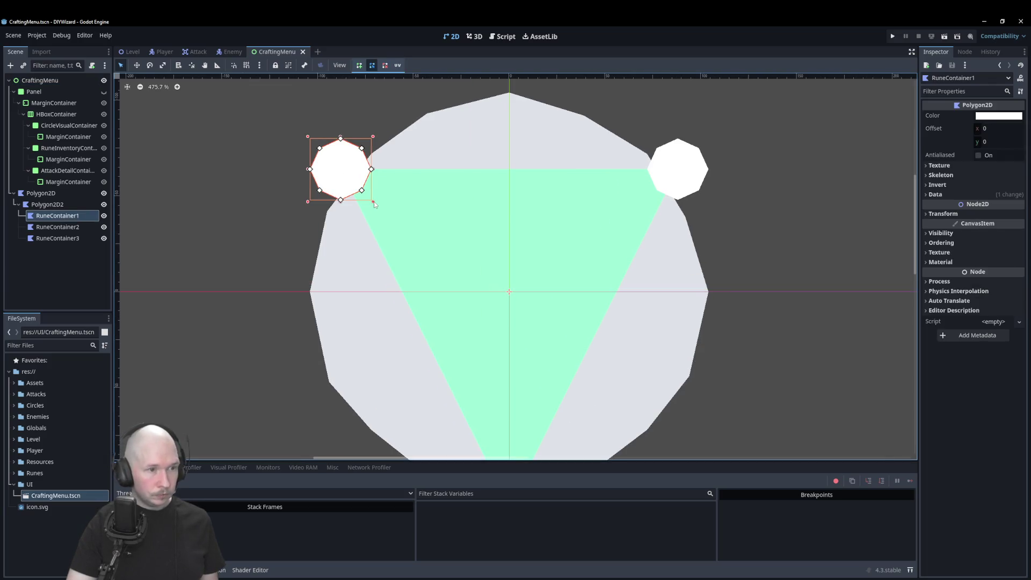
mouse_move(374, 204)
left_mouse_down()
mouse_move(389, 216)
mouse_move(376, 206)
mouse_move(383, 179)
mouse_move(363, 203)
mouse_move(367, 188)
mouse_move(381, 213)
mouse_move(356, 191)
mouse_move(356, 201)
mouse_move(352, 182)
mouse_move(392, 221)
left_mouse_up()
key("ctrl+z")
key("shift+g")
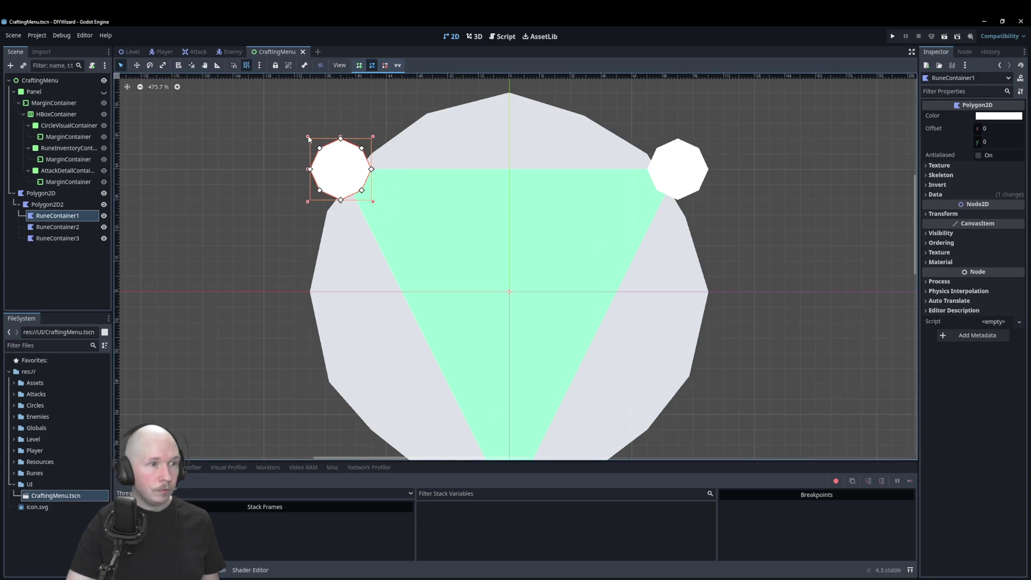
left_click_drag(308, 137, 277, 105)
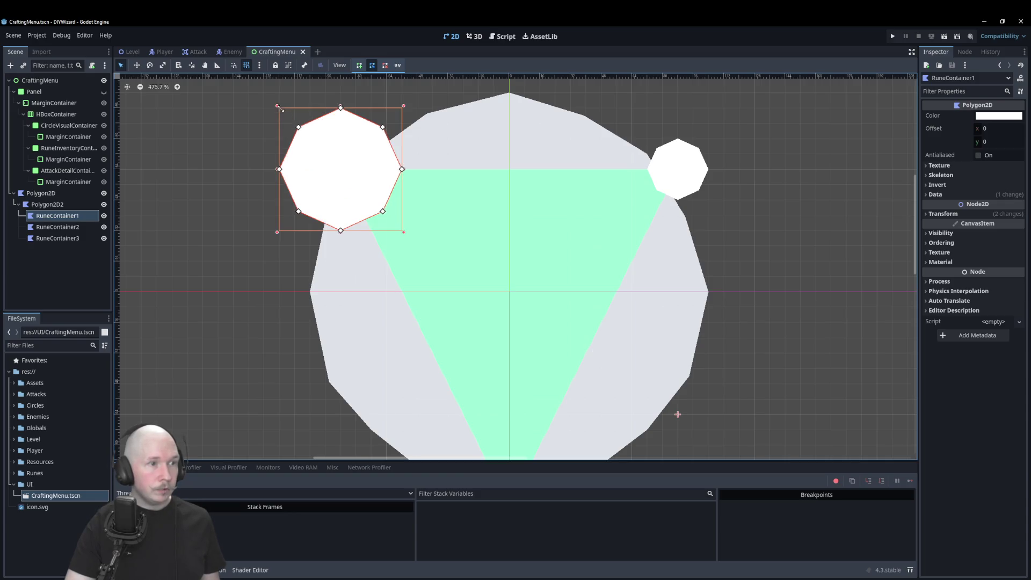
- Enlarge the right and bottom rune slots to match the top-left one
left_click(692, 169)
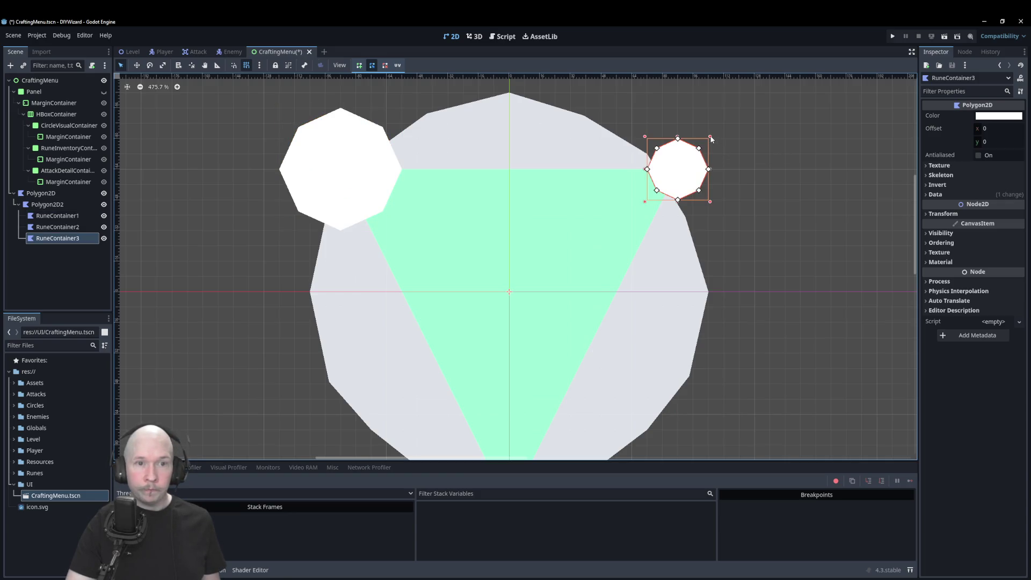
left_click_drag(710, 139, 742, 106)
scroll(543, 168, "down", 3)
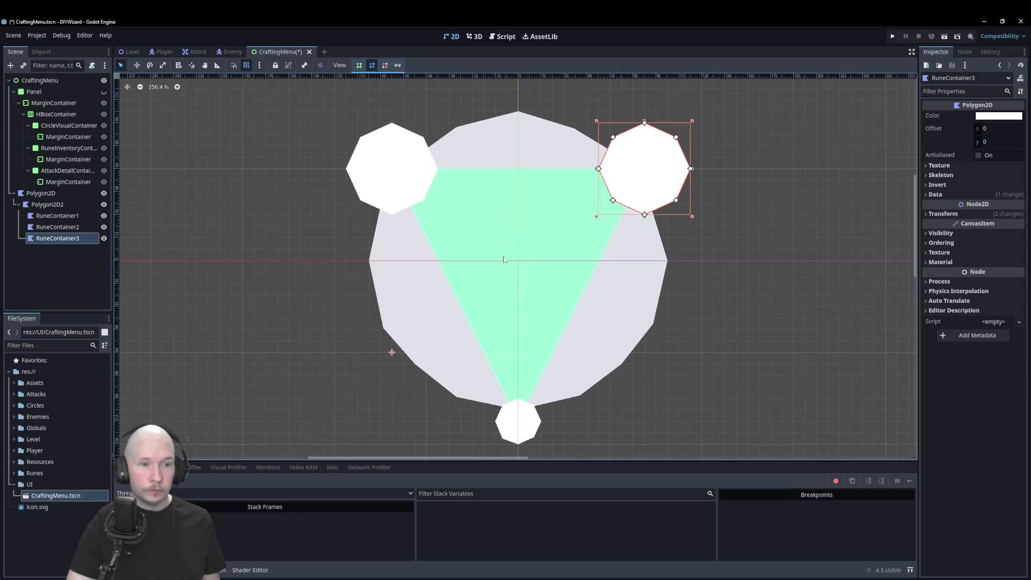
left_click(528, 425)
scroll(506, 418, "up", 6)
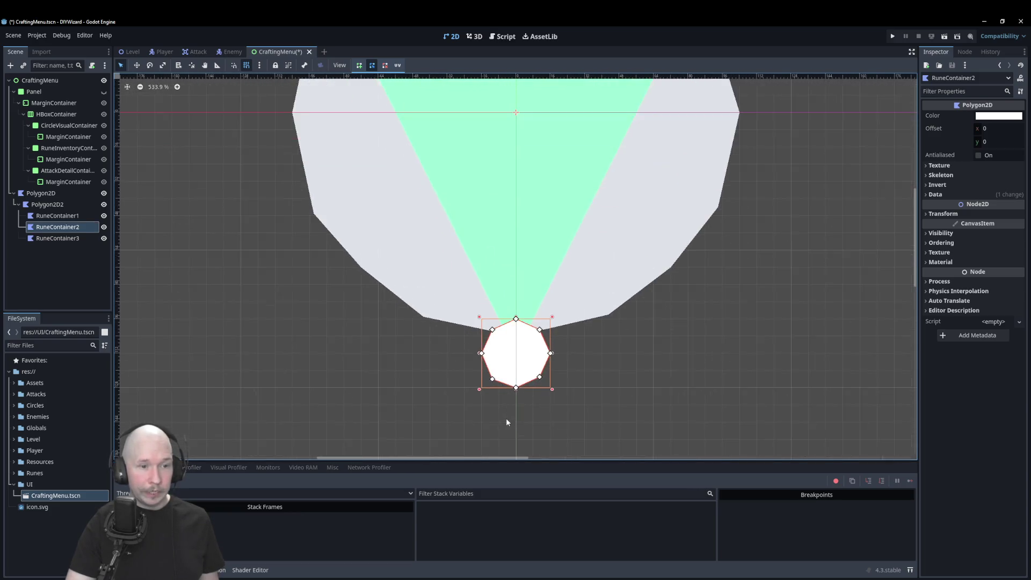
scroll(559, 410, "down", 1)
scroll(559, 344, "up", 2)
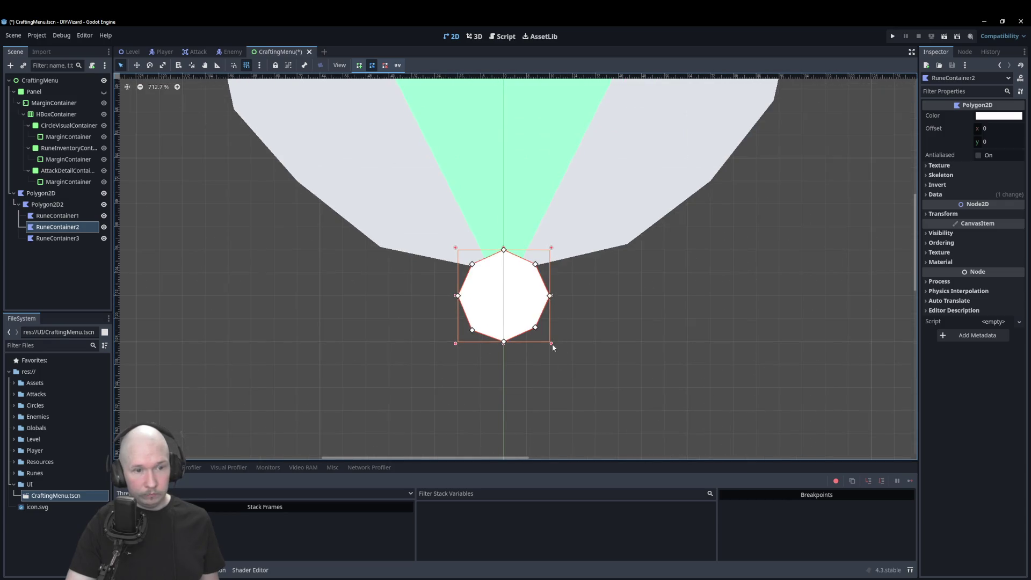
left_click_drag(553, 345, 605, 384)
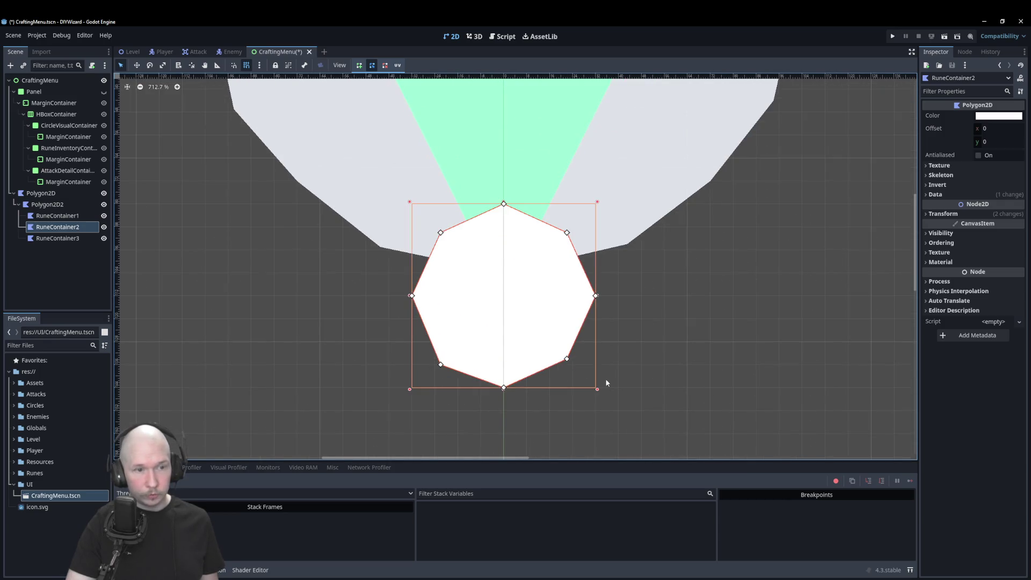
scroll(650, 345, "down", 3)
left_click(294, 286)
scroll(294, 286, "down", 3)
scroll(292, 279, "down", 10)
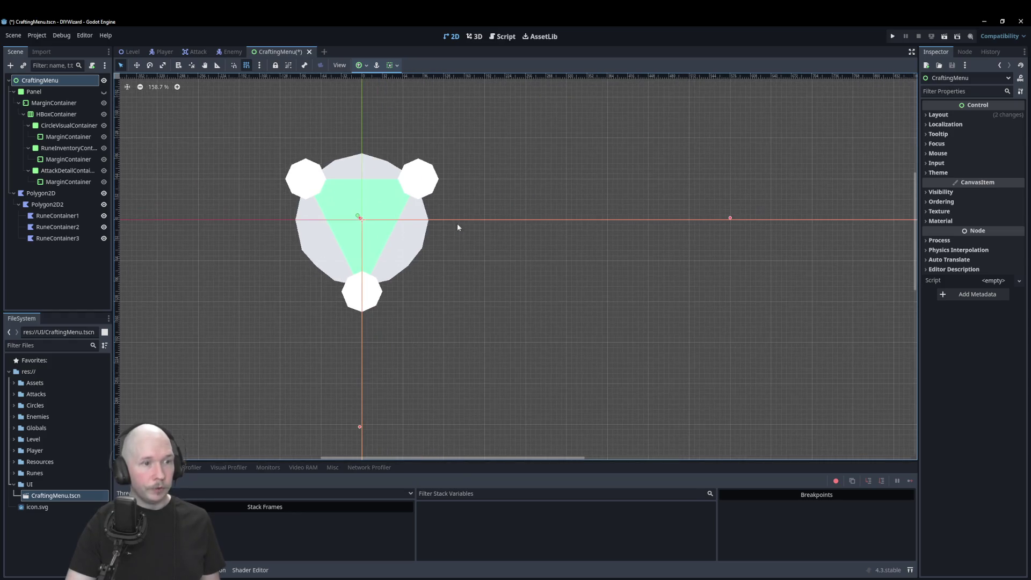
scroll(361, 129, "up", 3)
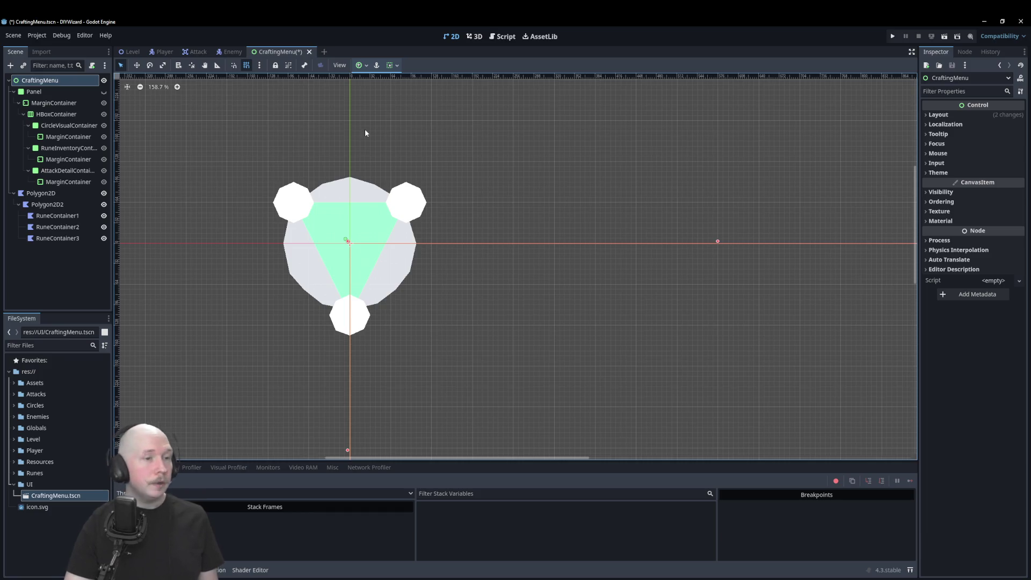
- Rename the circle's Polygon2D node to CircleVisual and collapse its children
left_click(73, 193)
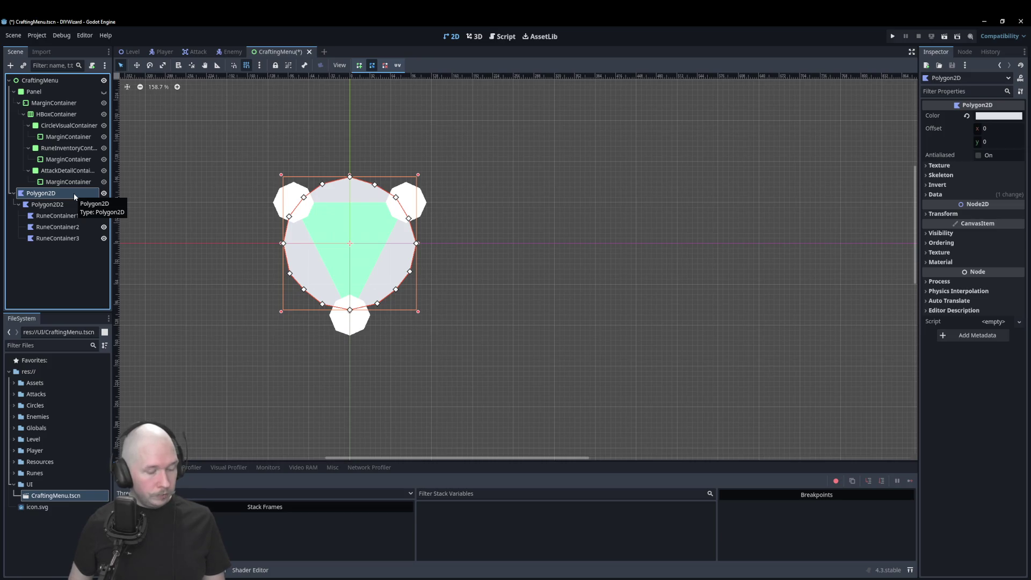
double_click(74, 193)
type("CircleVisual")
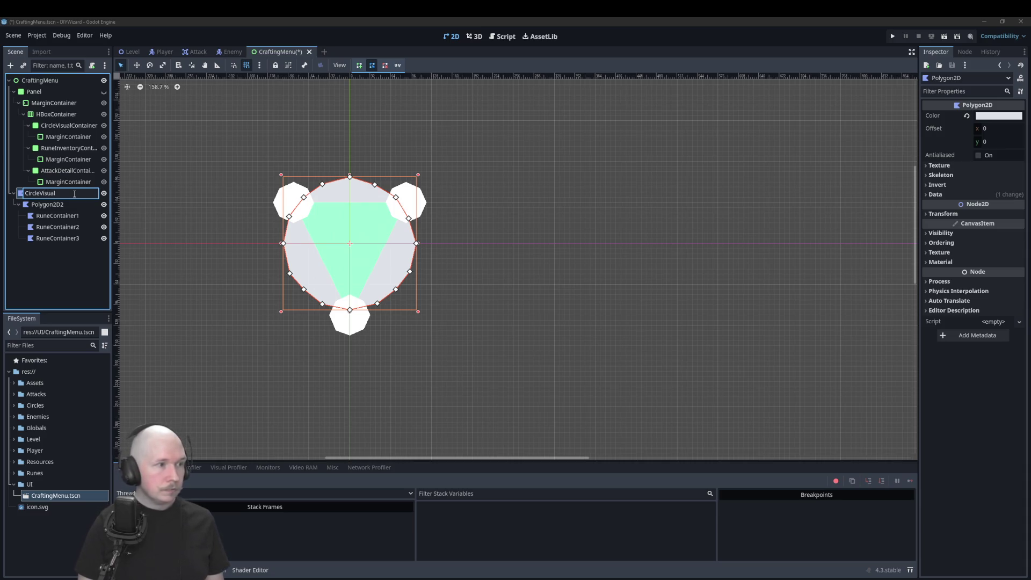
key("Return")
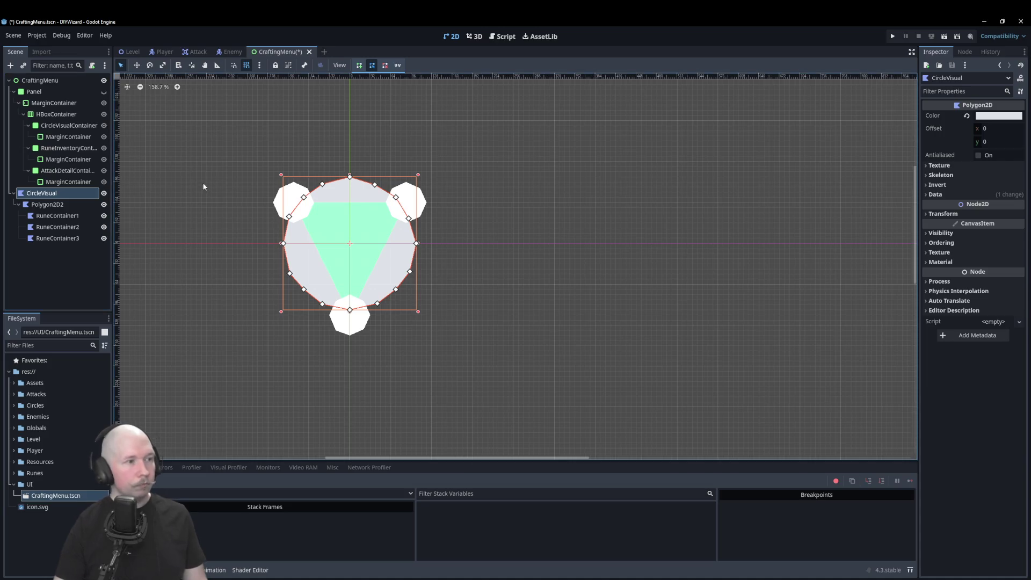
left_click(13, 193)
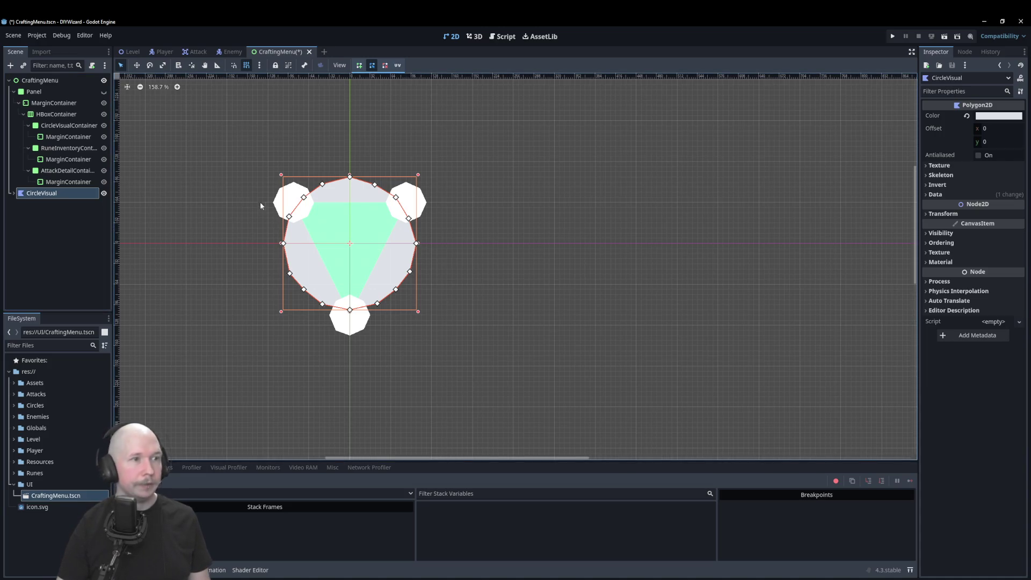
left_click(271, 329)
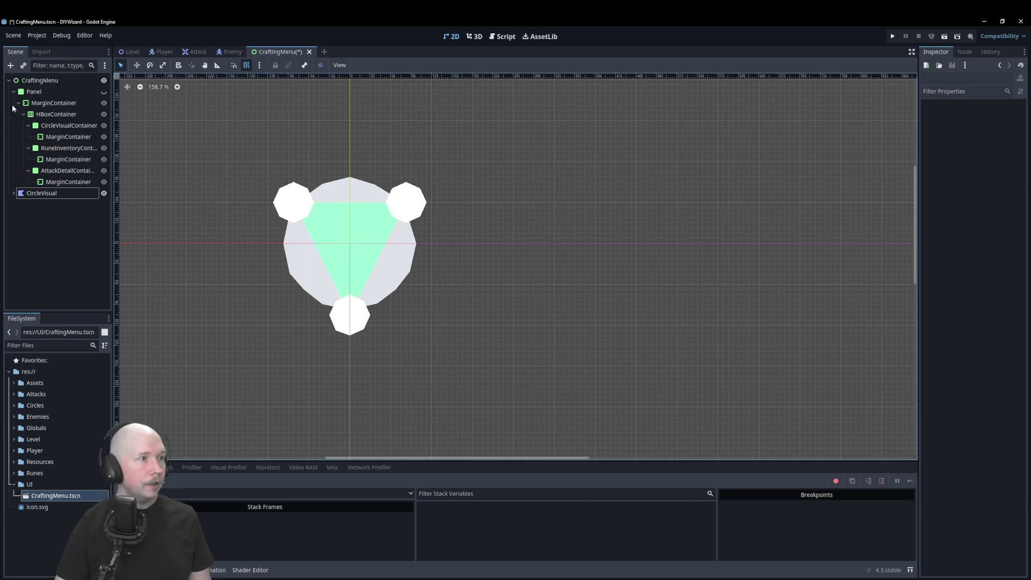
- Move CircleVisual into the circle's MarginContainer and shift it over the dark slot panel
scroll(281, 171, "down", 1)
scroll(282, 171, "down", 1)
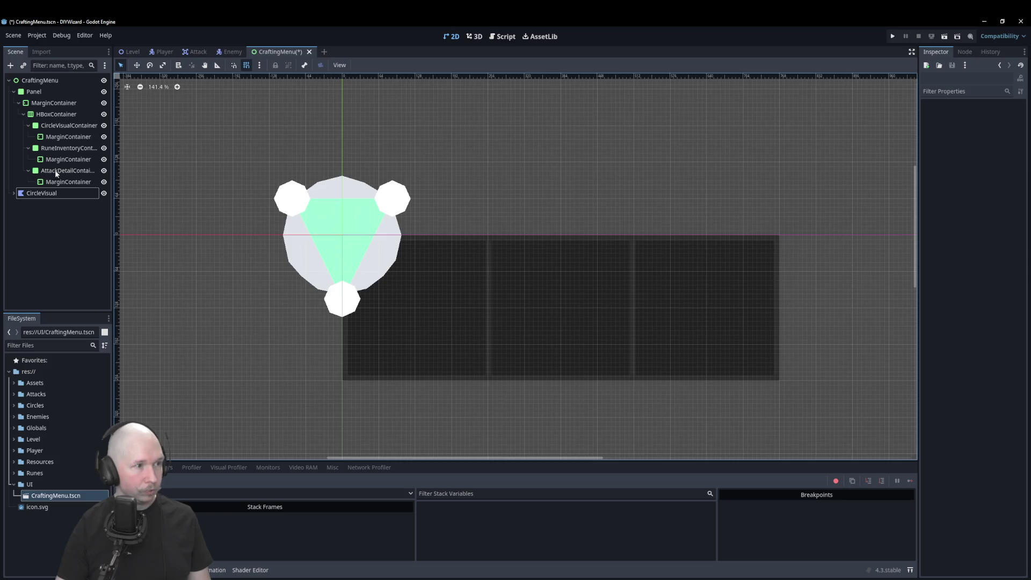
mouse_move(26, 196)
left_mouse_down()
mouse_move(54, 192)
mouse_move(70, 136)
left_mouse_up()
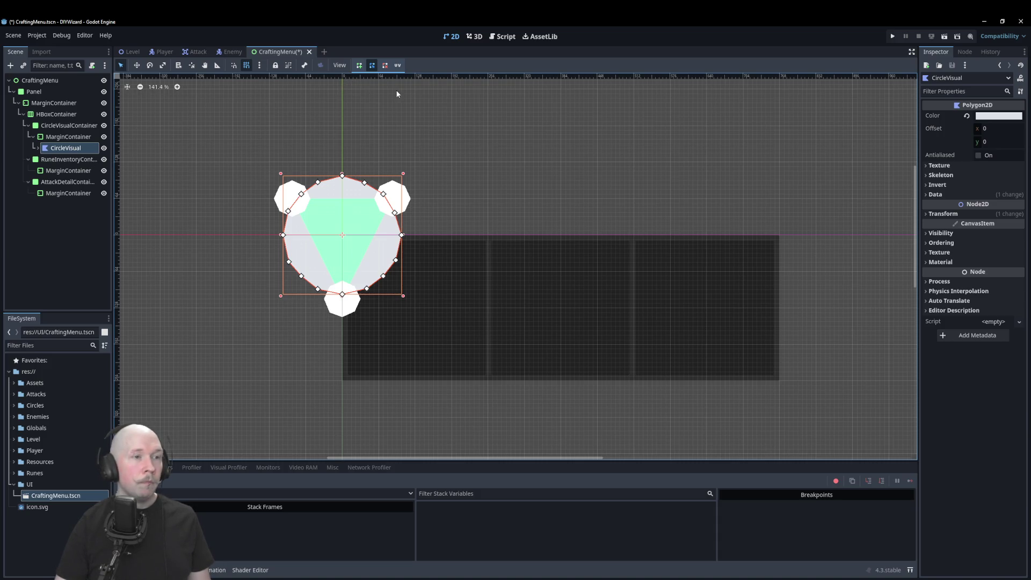
left_click_drag(58, 149, 70, 144)
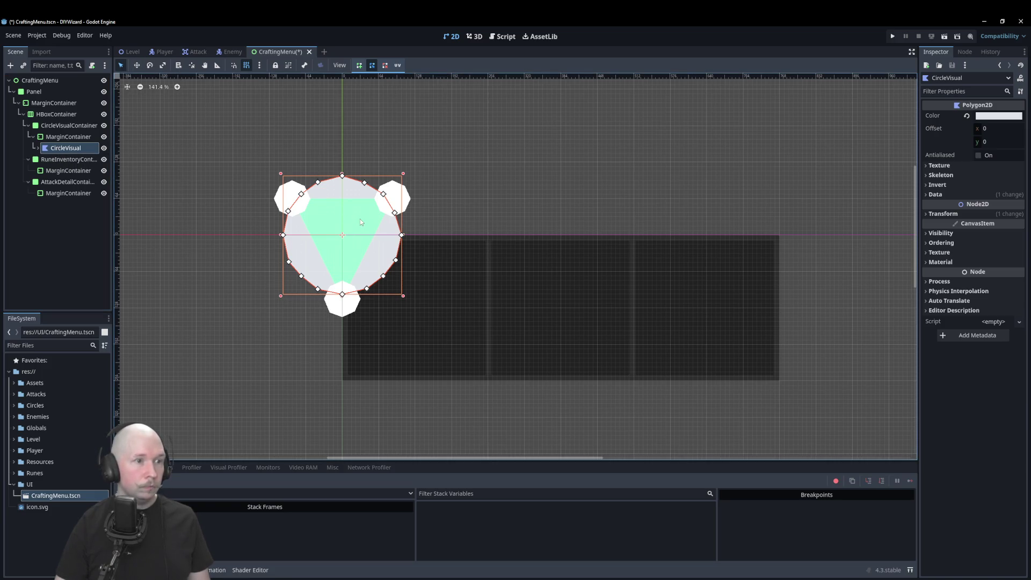
left_click_drag(359, 220, 418, 281)
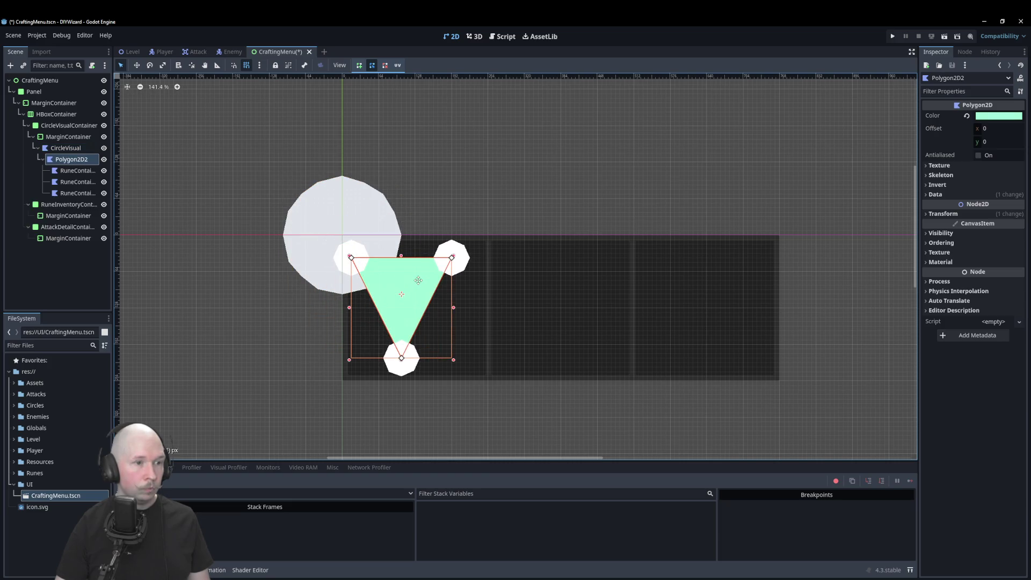
key("ctrl+z")
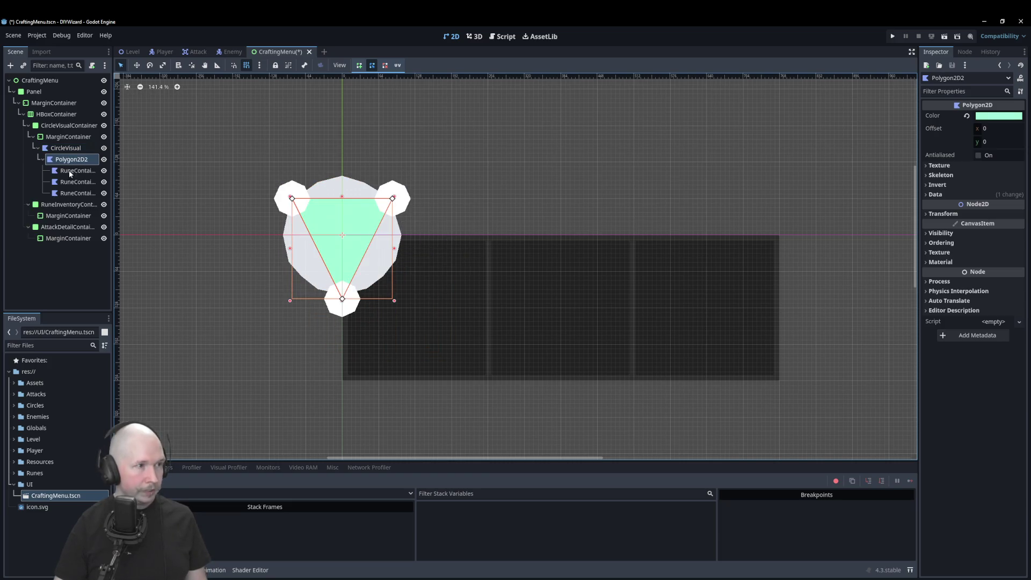
left_click(75, 150)
left_click(403, 265)
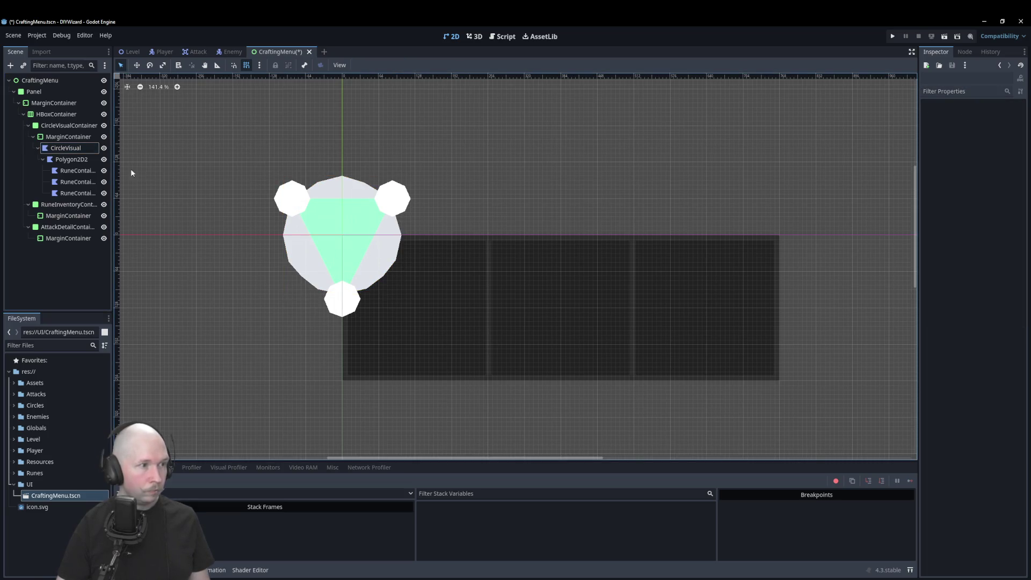
left_click(66, 148)
mouse_move(361, 238)
left_mouse_down()
mouse_move(371, 234)
mouse_move(430, 287)
mouse_move(415, 292)
left_mouse_up()
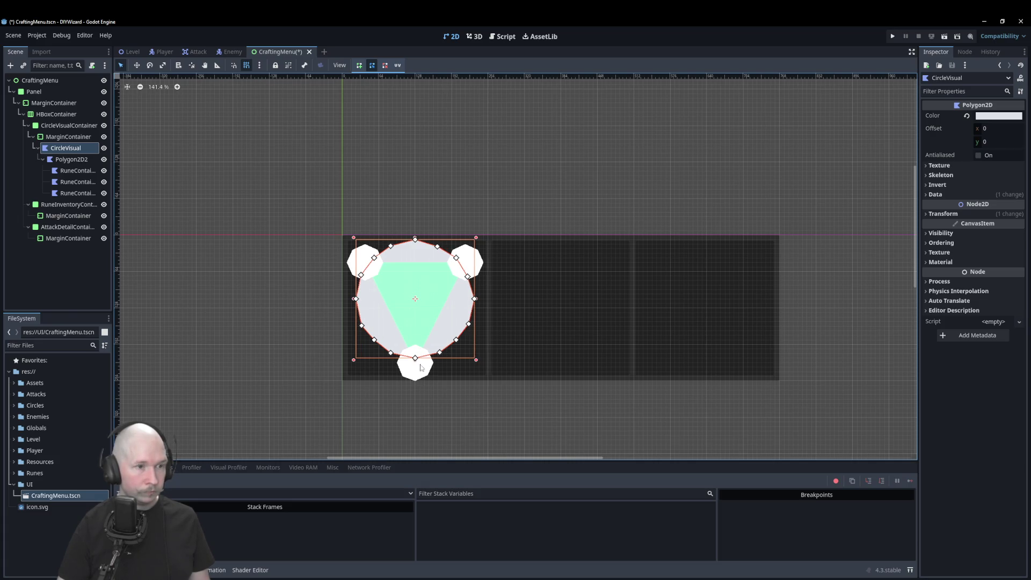
- Undo the reparenting into the container and the CircleVisual rename
scroll(422, 382, "up", 2)
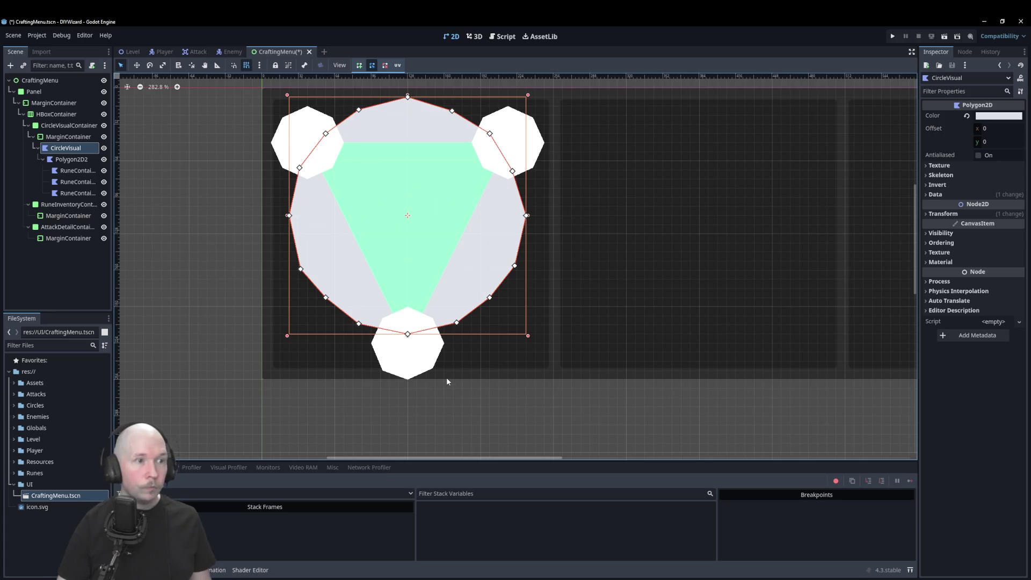
left_click(74, 170)
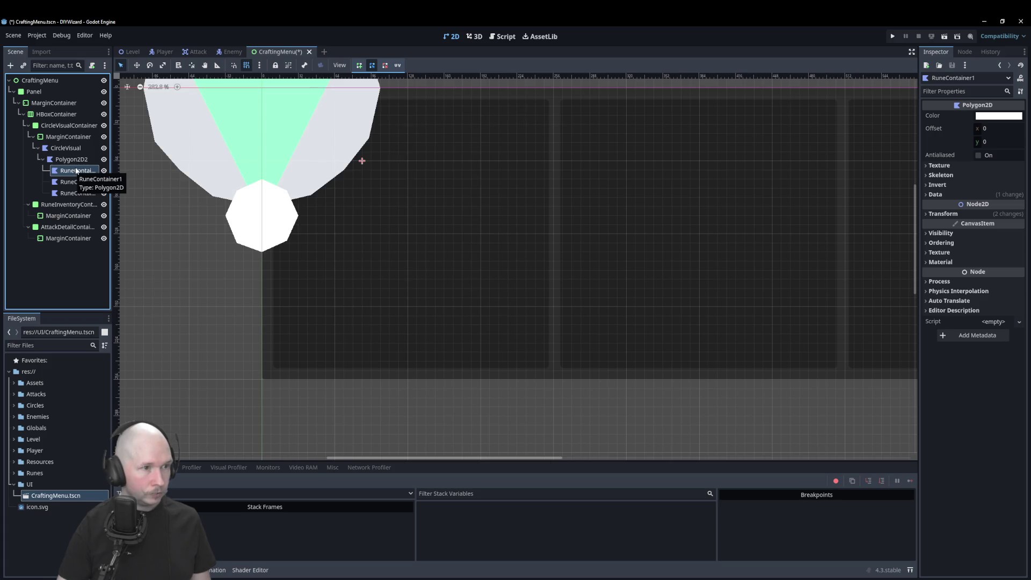
scroll(503, 348, "down", 1)
key("ctrl+z")
scroll(507, 349, "down", 1)
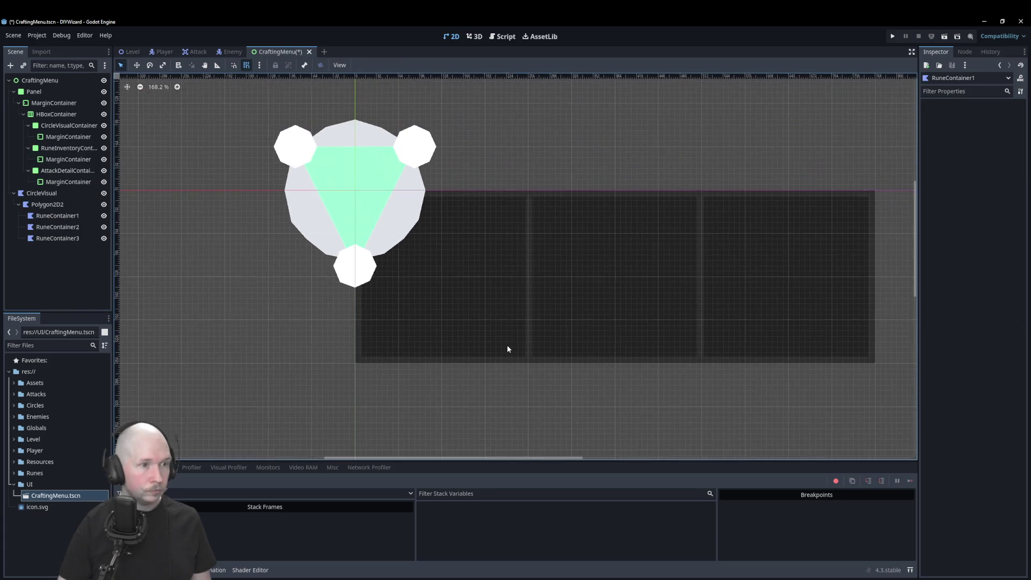
key("ctrl+z")
key("ctrl+z")
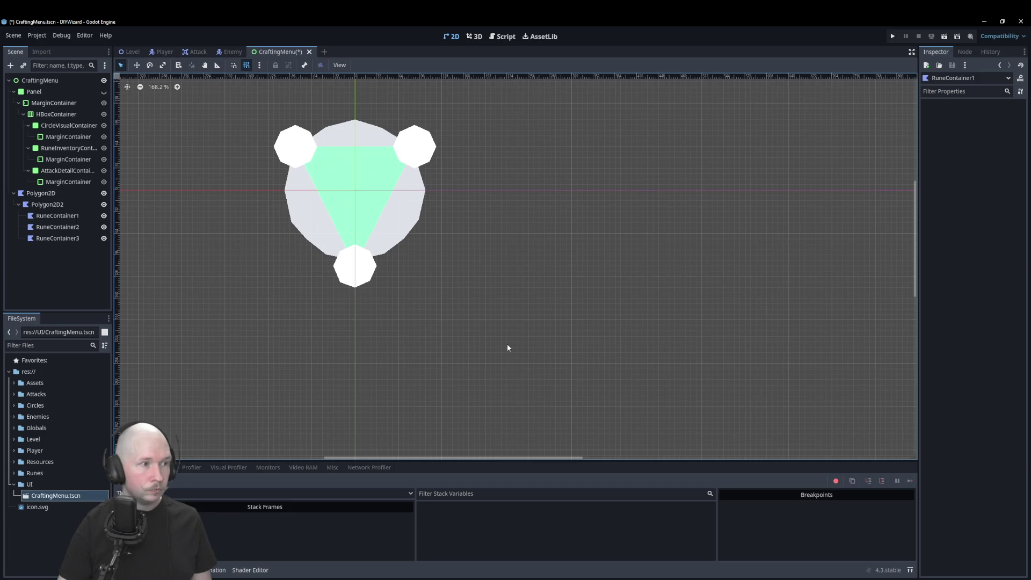
key("ctrl+z")
key("ctrl+z")
key("ctrl+z")
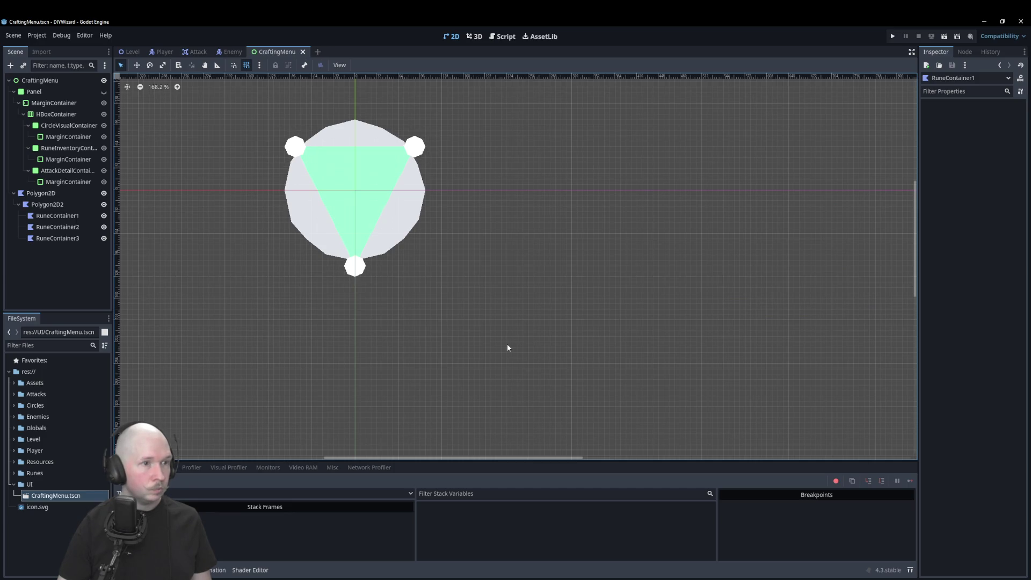
- Rename the Polygon2D node to CircleVisual again and select the CraftingMenu root
left_click(43, 195)
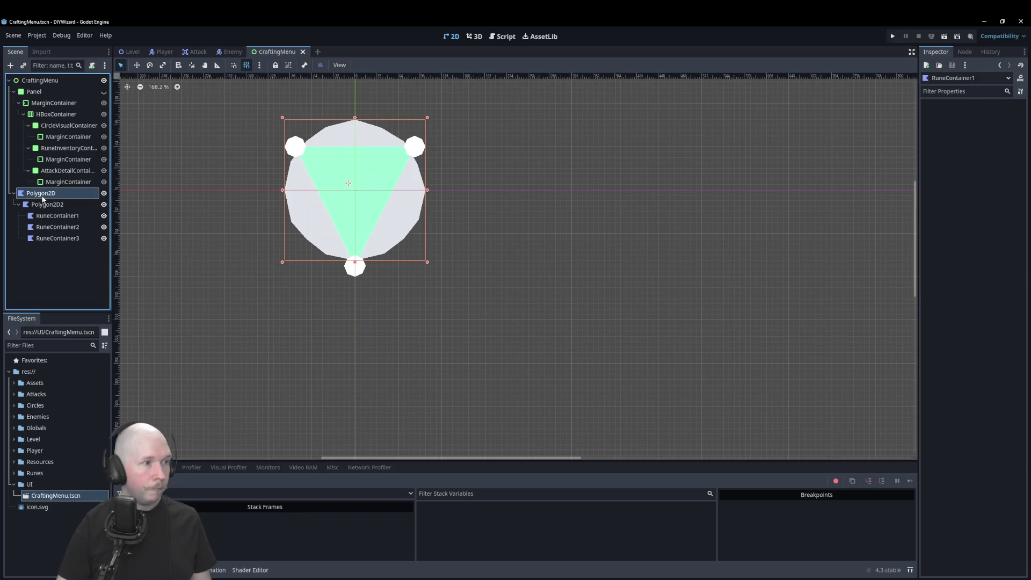
left_click(46, 194)
type("CircleVisual")
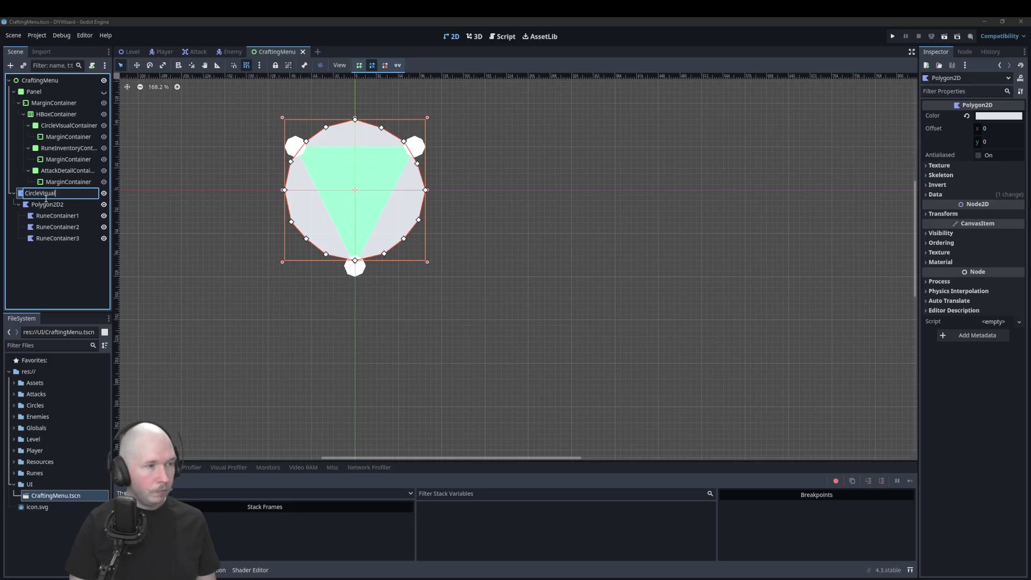
key("Escape")
type("CircleVisual")
key("Return")
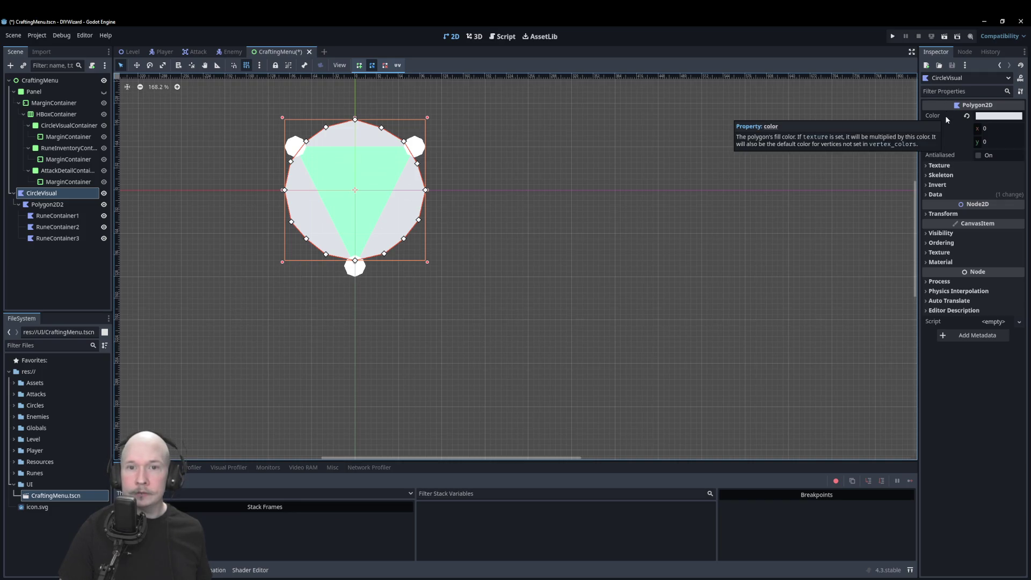
left_click(948, 213)
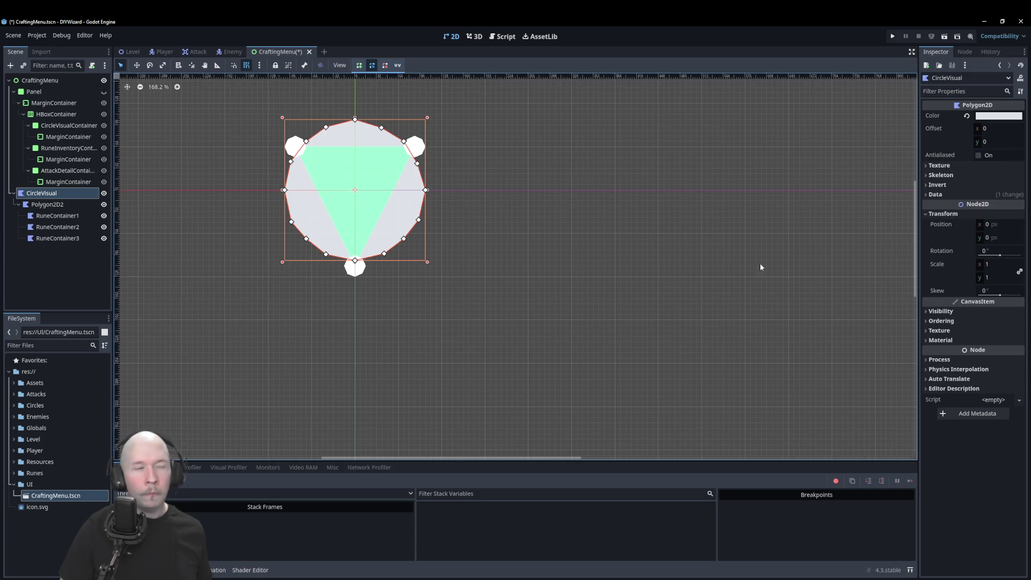
left_click(564, 304)
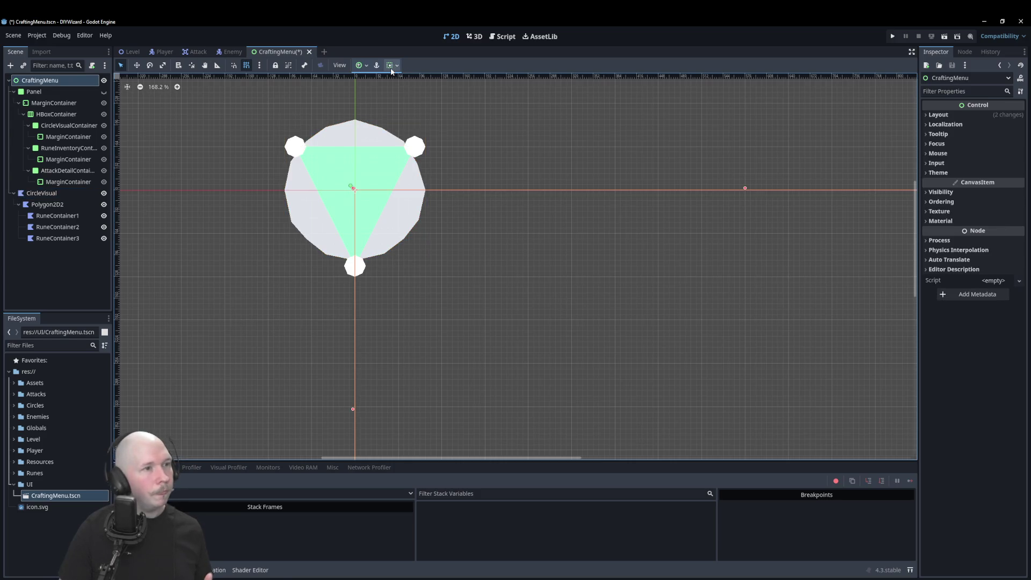
left_click(92, 65)
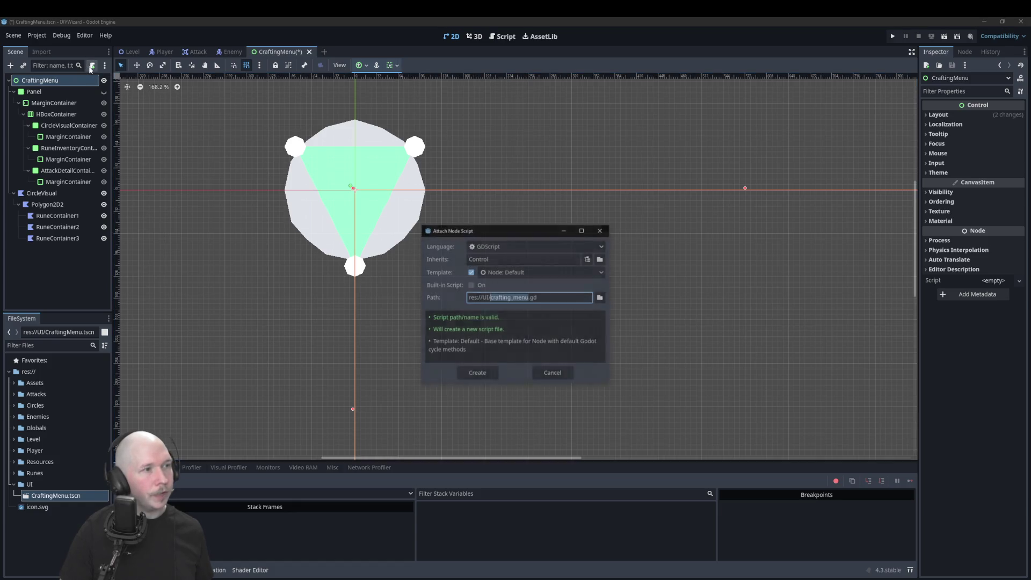
left_click(494, 372)
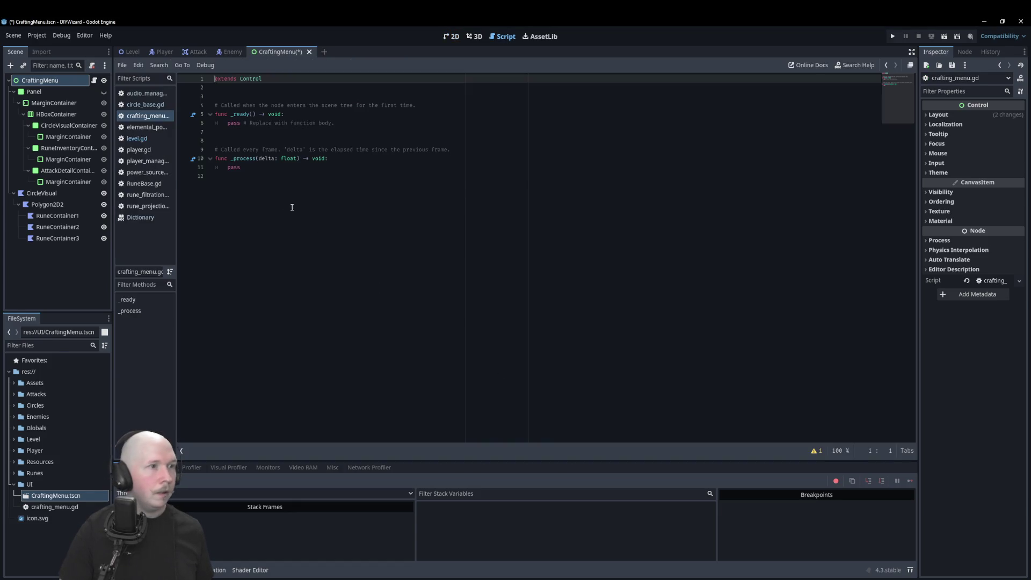
left_click(303, 158)
left_click(328, 159)
mouse_move(41, 192)
left_mouse_down()
mouse_move(256, 121)
mouse_move(231, 96)
left_mouse_up()
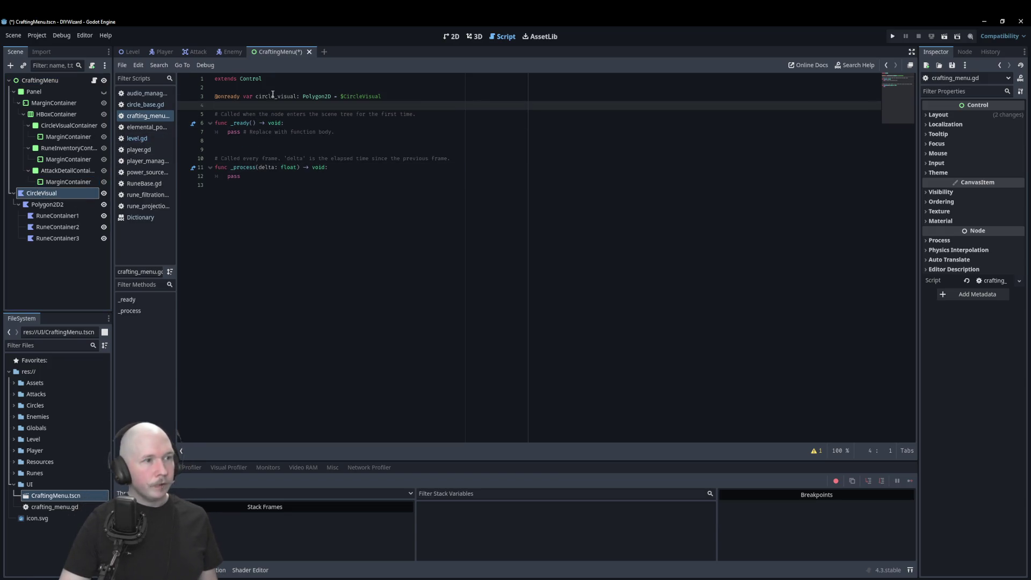
left_click(72, 138)
left_click(72, 137)
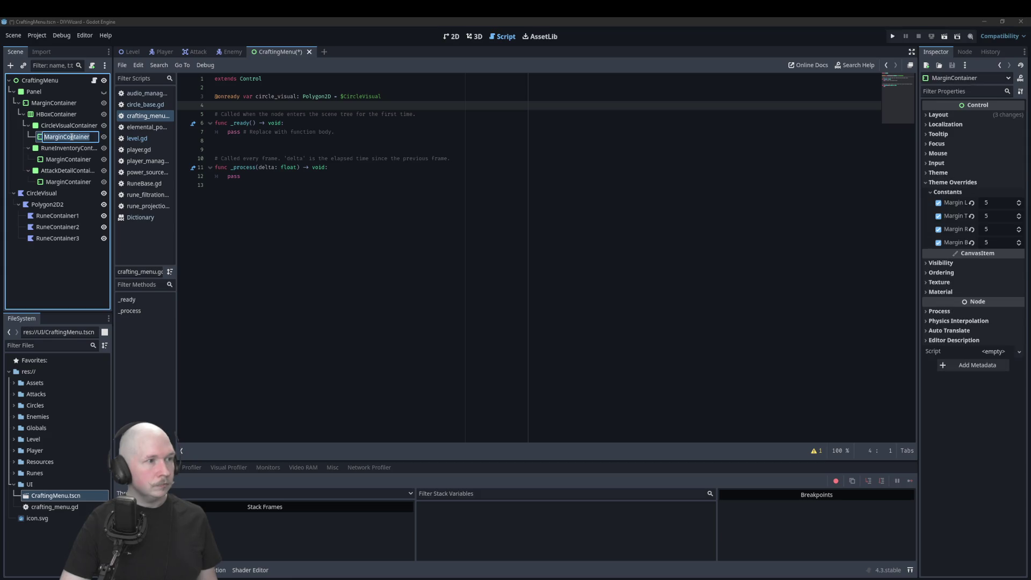
left_click(56, 137)
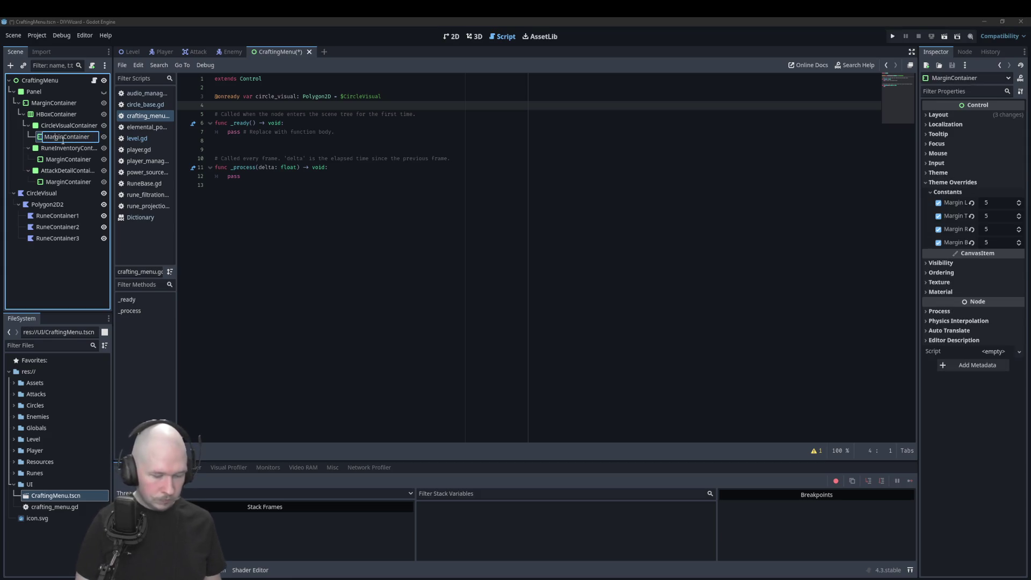
type("Circ")
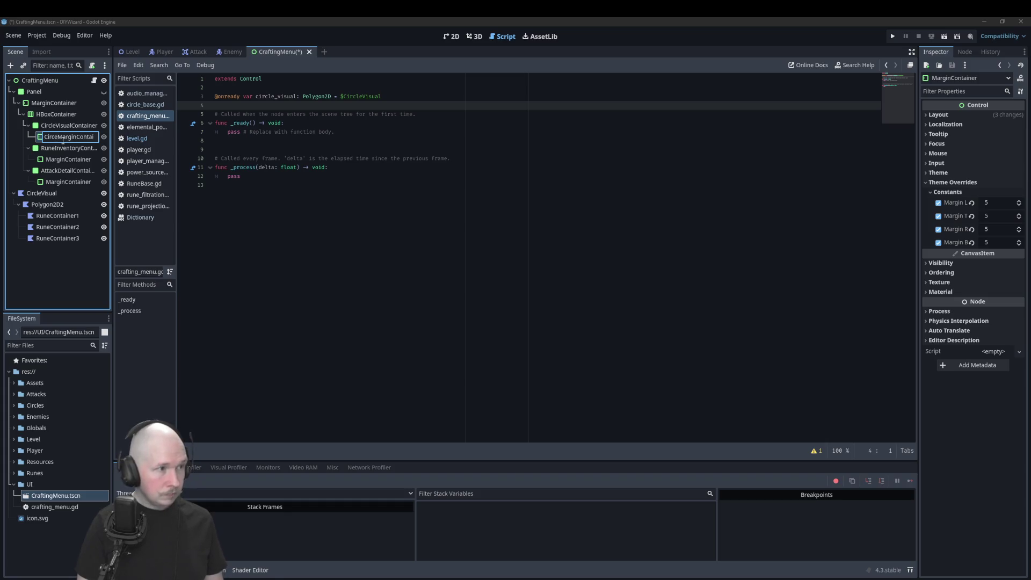
type("leVis")
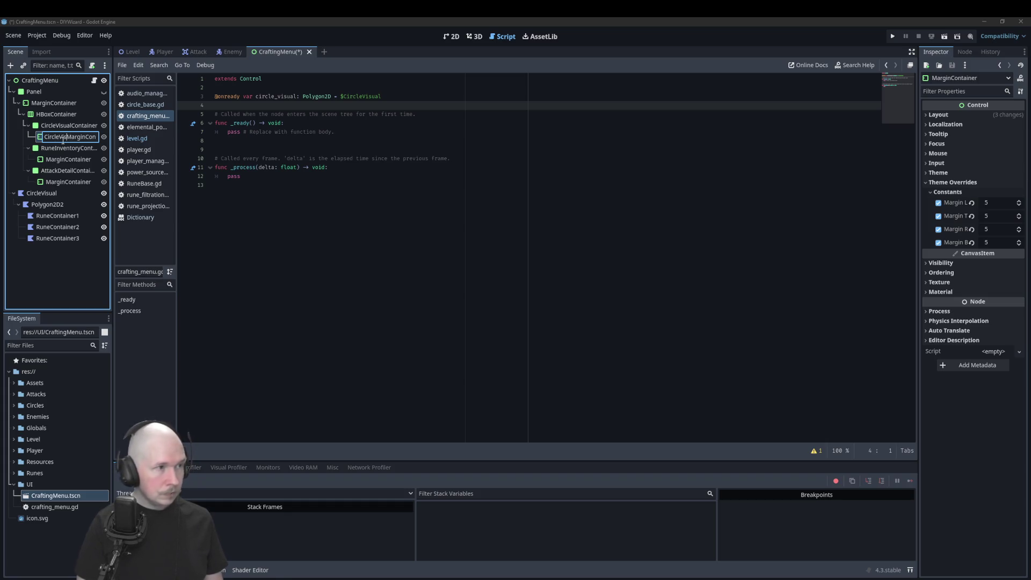
key("Return")
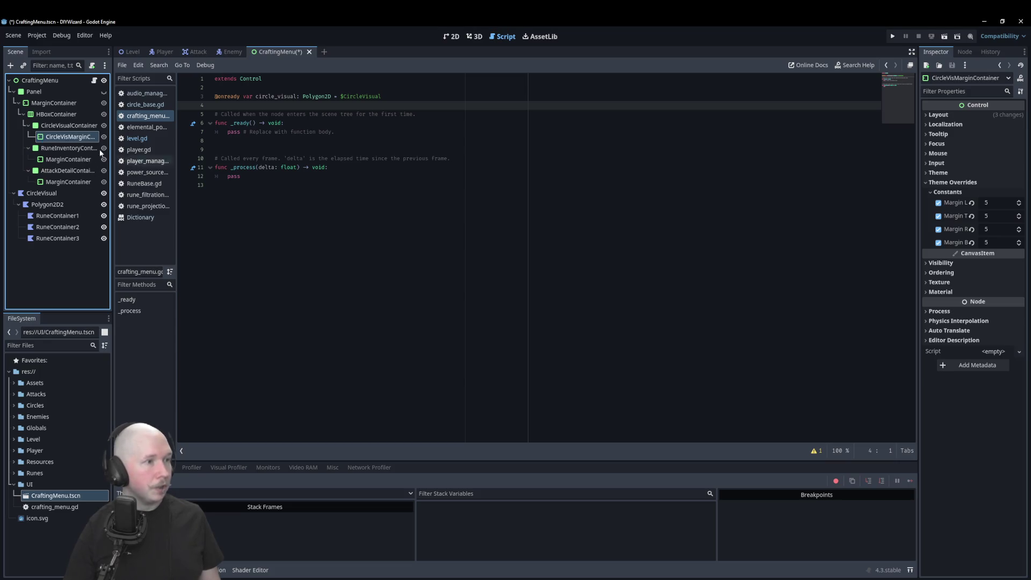
left_click_drag(81, 137, 305, 109)
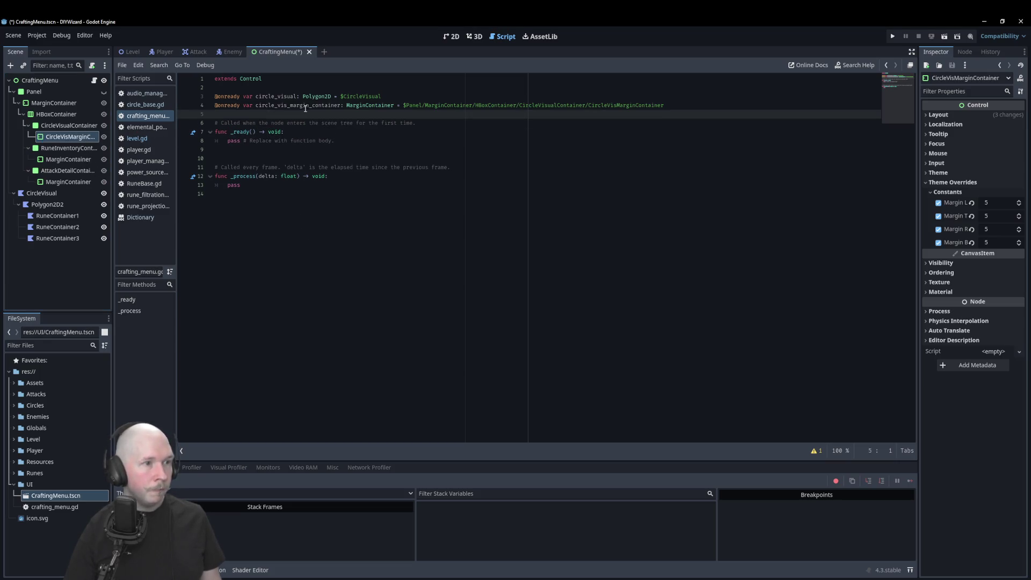
left_click(324, 175)
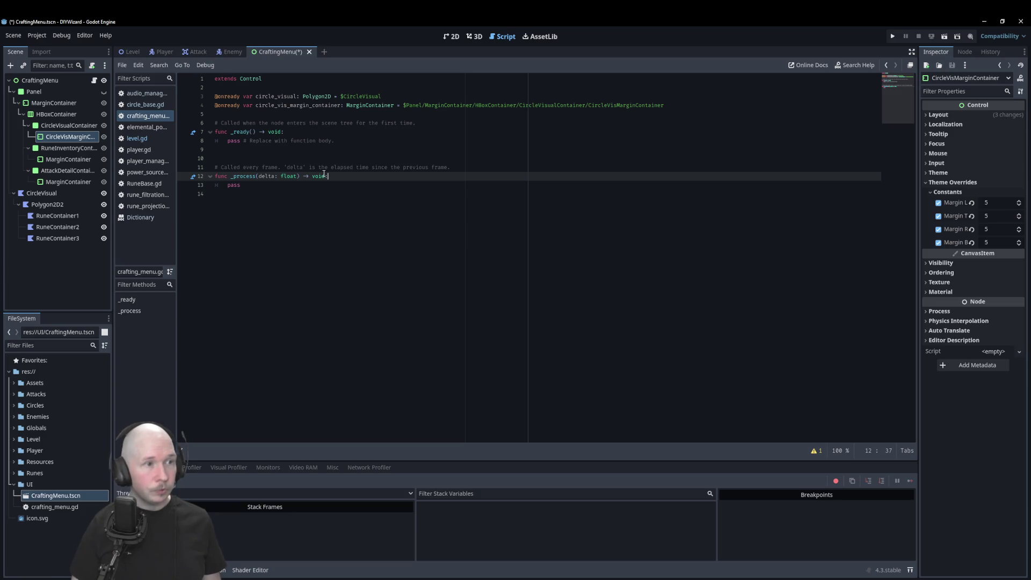
key("Return")
- Begin the _process line with circle_visual.transform, removing an accidental translated_local call
type("cir")
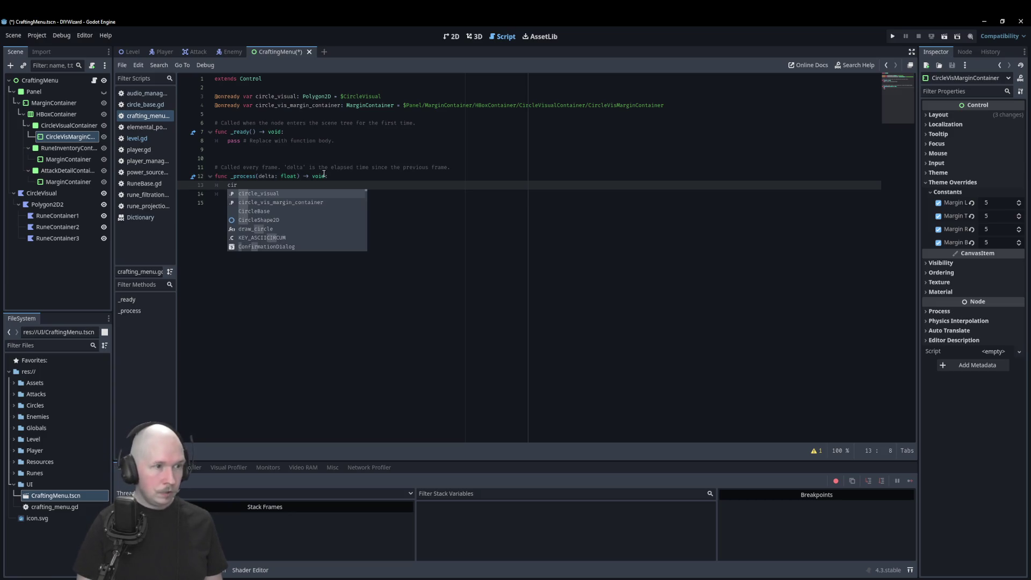
key("Return")
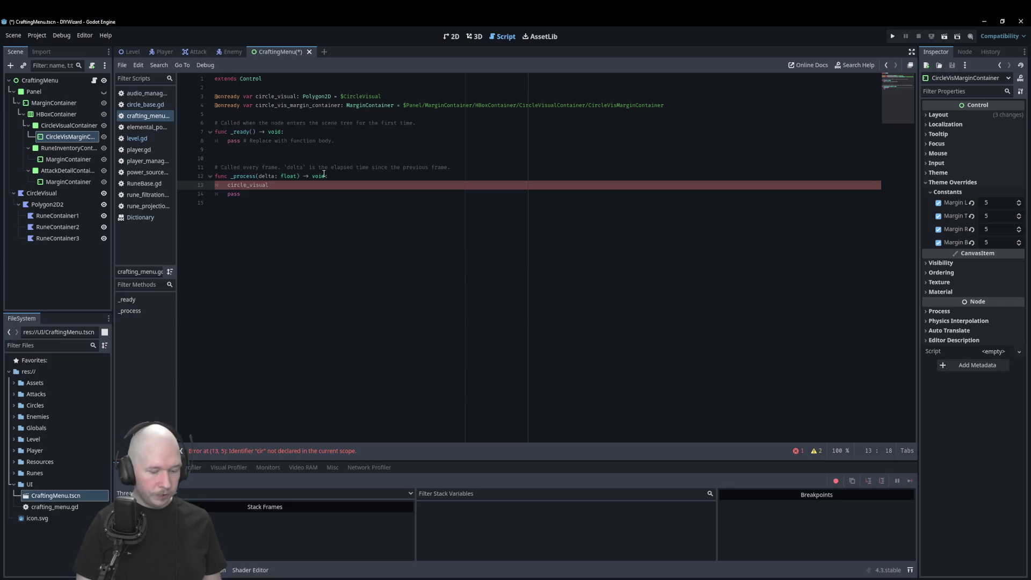
type(".tr")
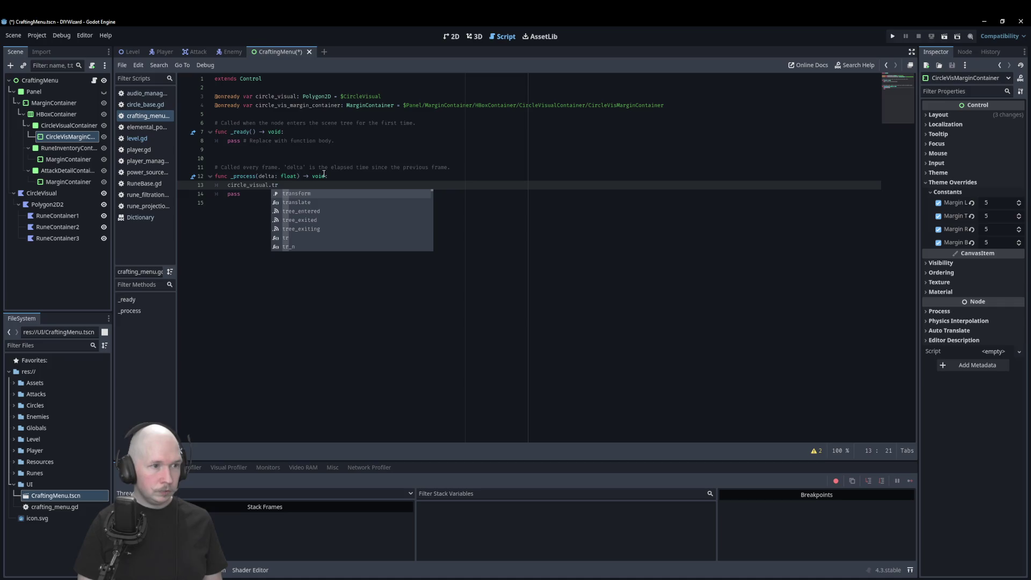
key("Return")
type(".")
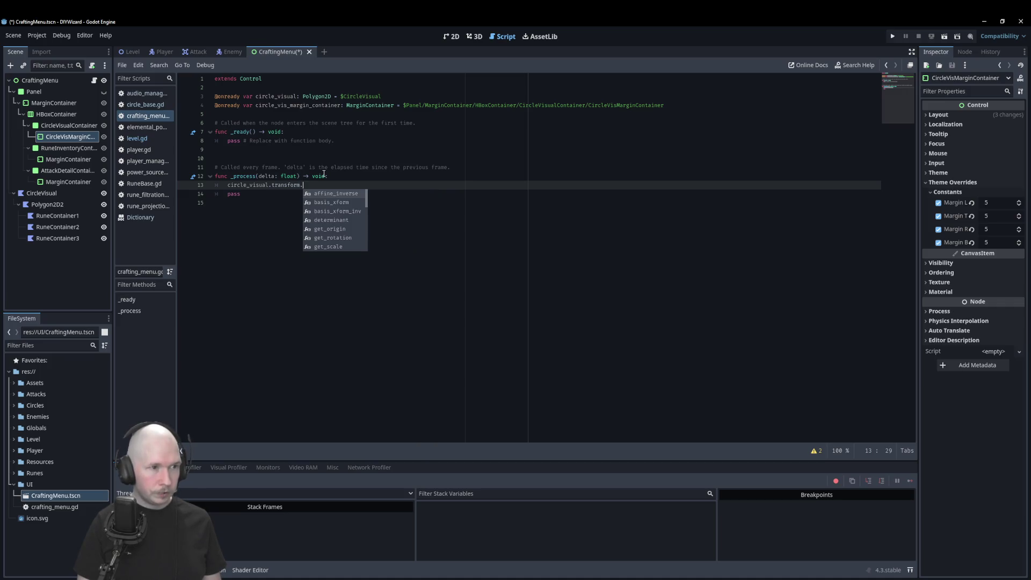
type("tr")
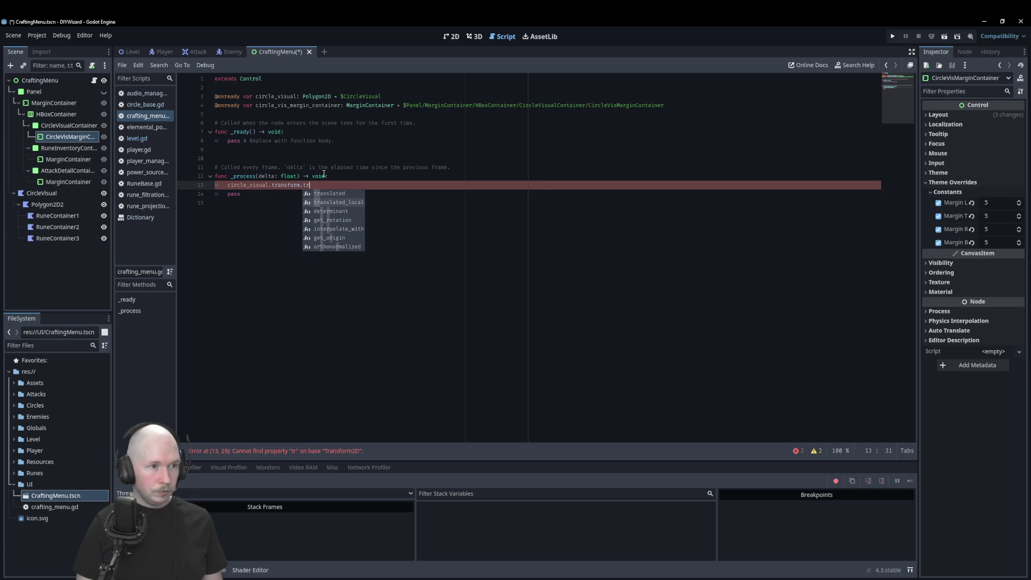
key("Return")
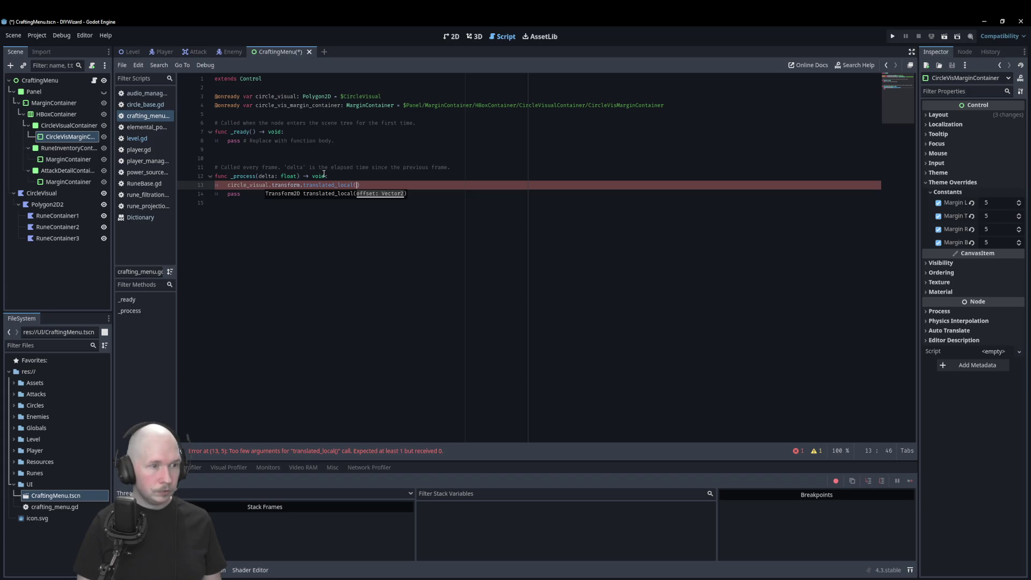
key("BackSpace")
key("Delete")
key("BackSpace")
key("BackSpace")
key("BackSpace")
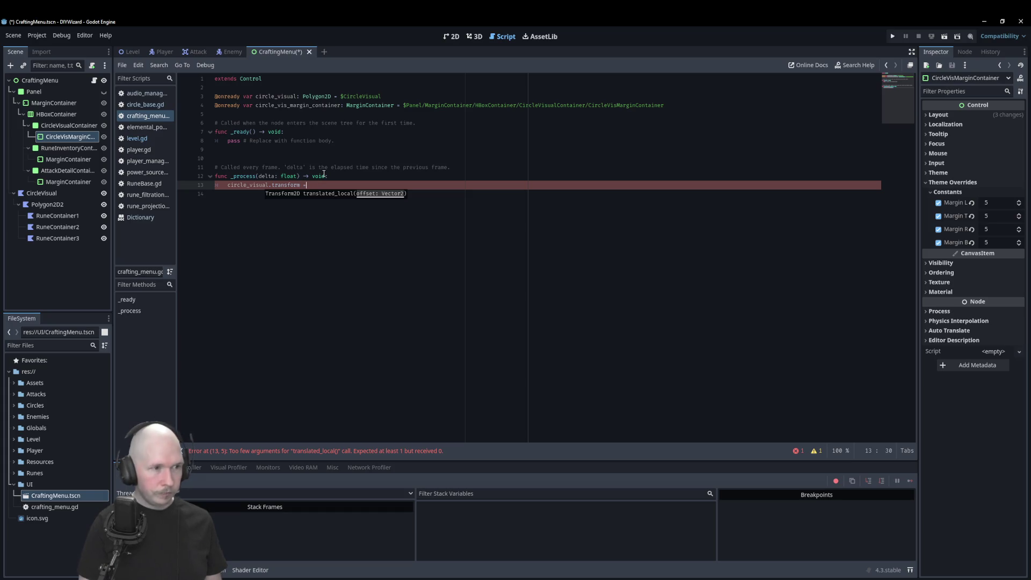
- Finish it as circle_visual.transform = circle_vis_margin_container.transform and save
type("cirve")
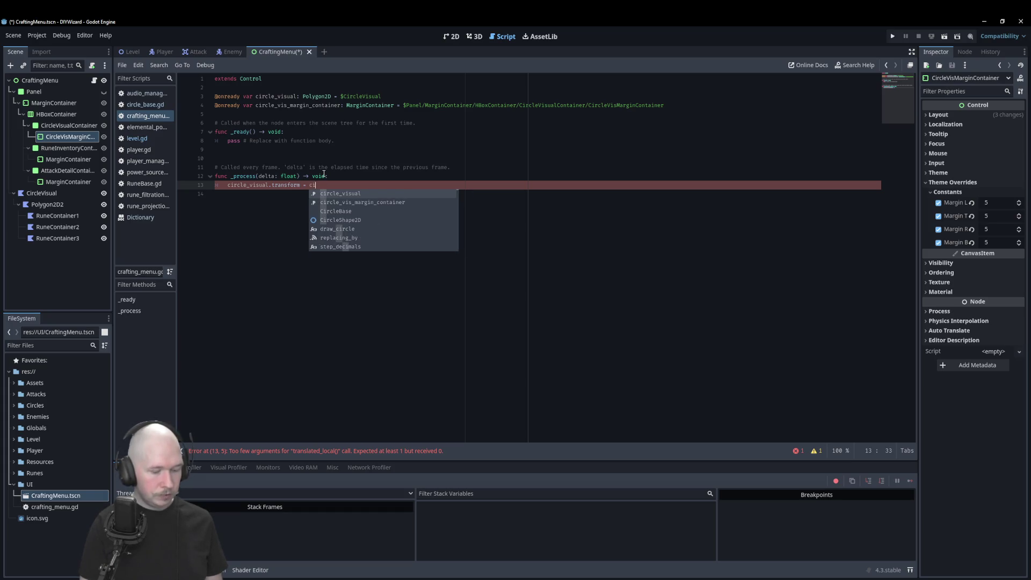
key("Return")
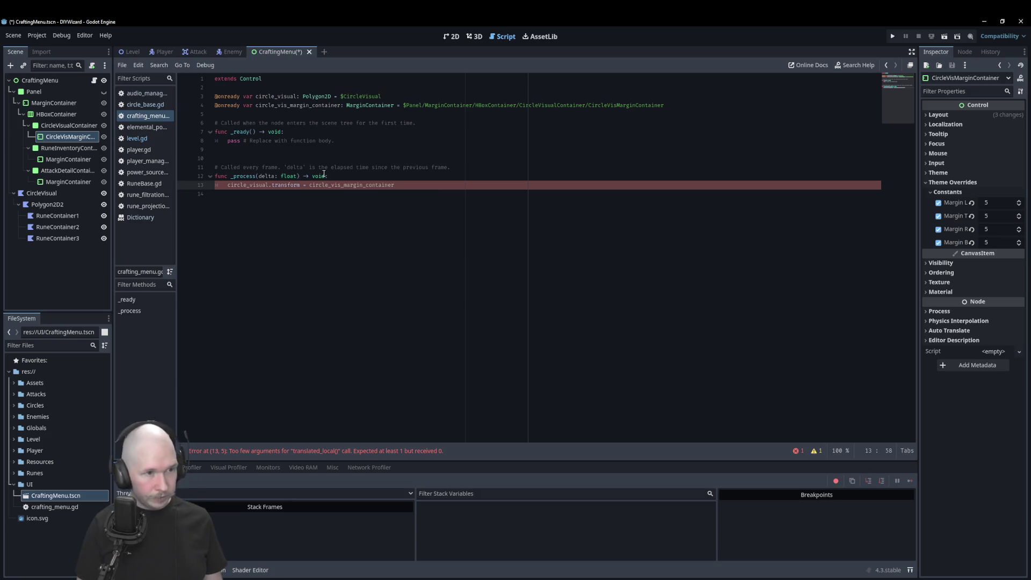
type("tra")
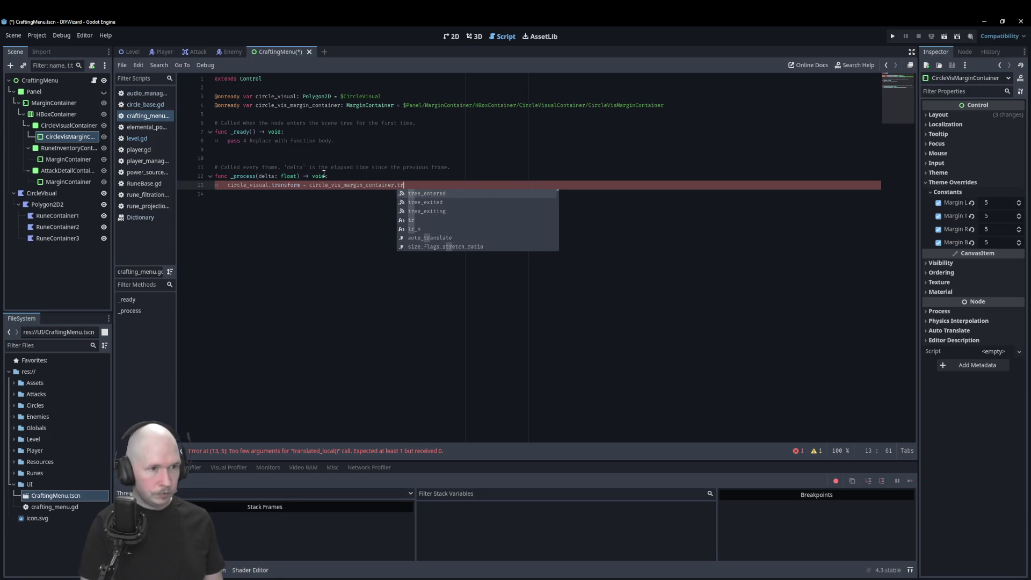
type("nsfor")
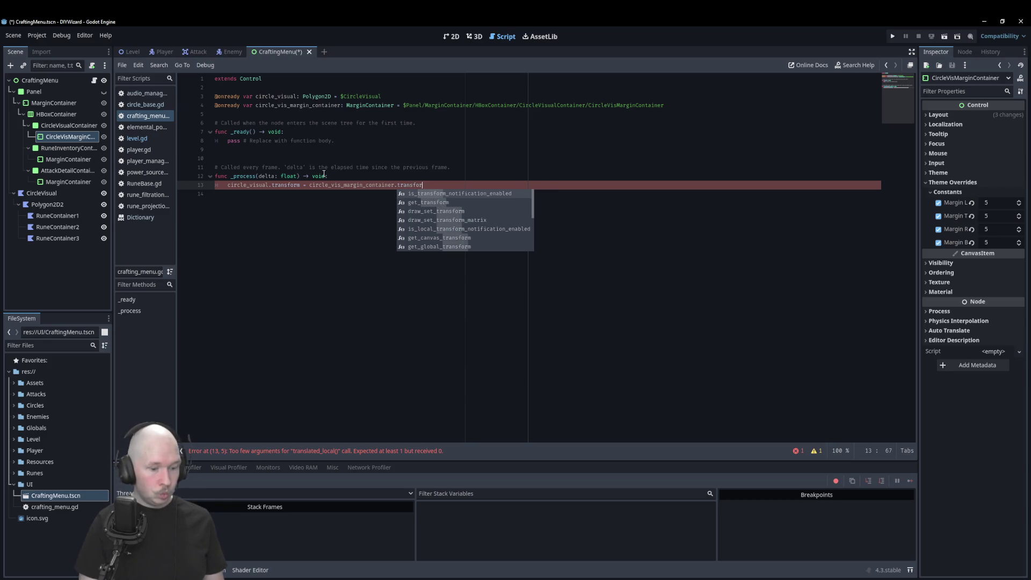
type("m")
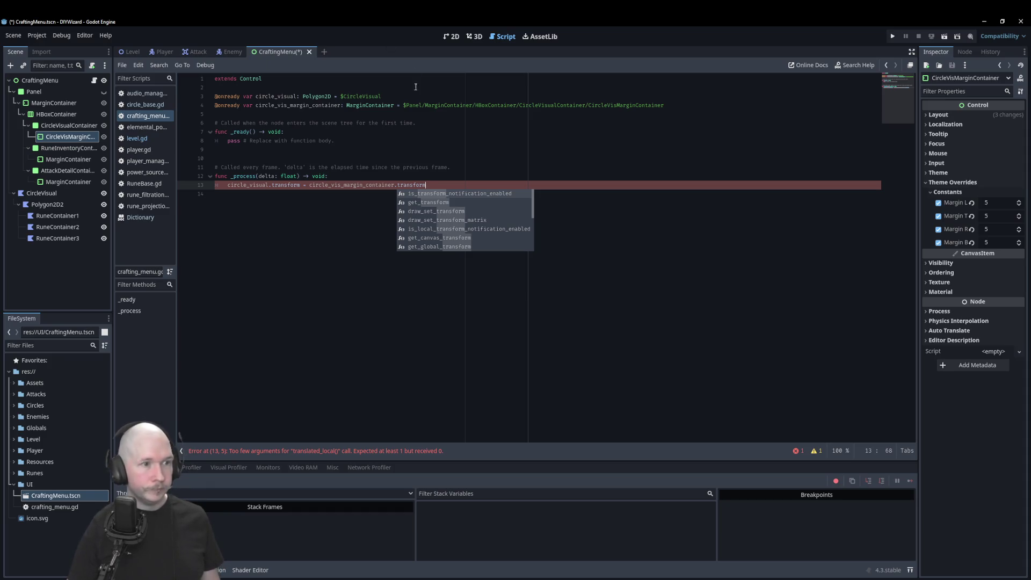
left_click(332, 223)
key("ctrl+s")
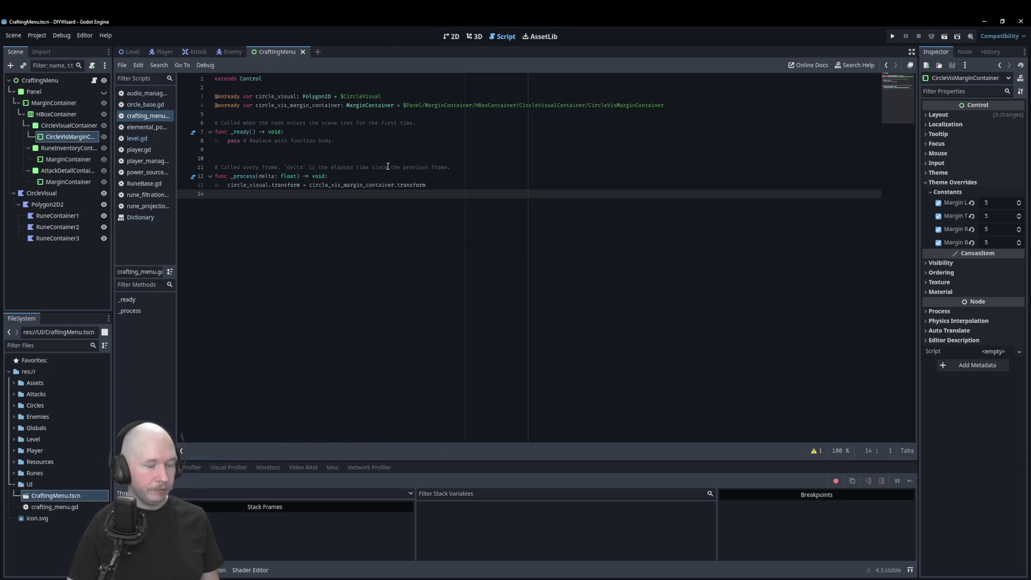
- Run the scene with F6, getting the MarginContainer 'transform' error, and inspect CircleVisMarginContainer
left_click(454, 36)
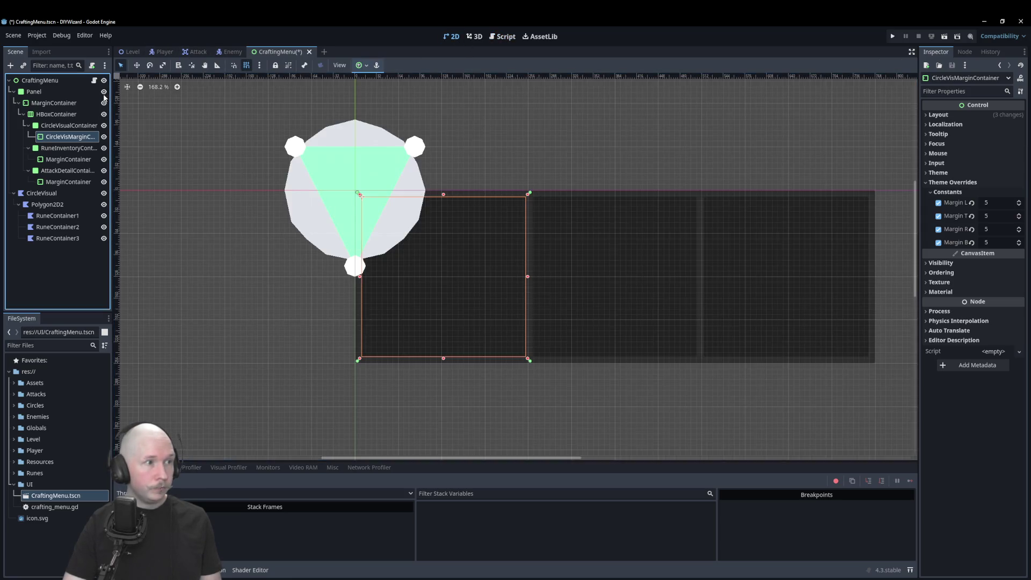
key("F6")
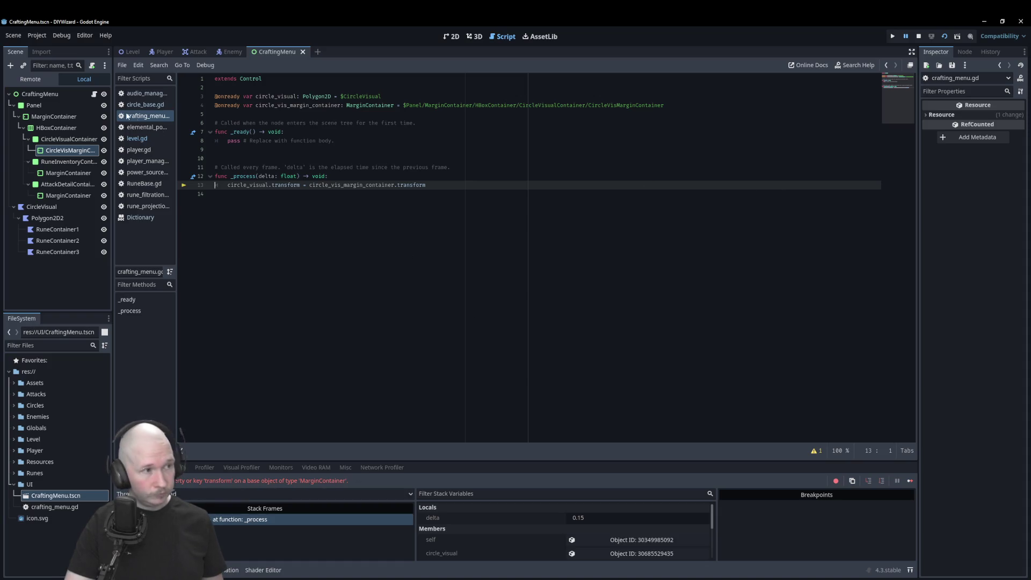
left_click(69, 151)
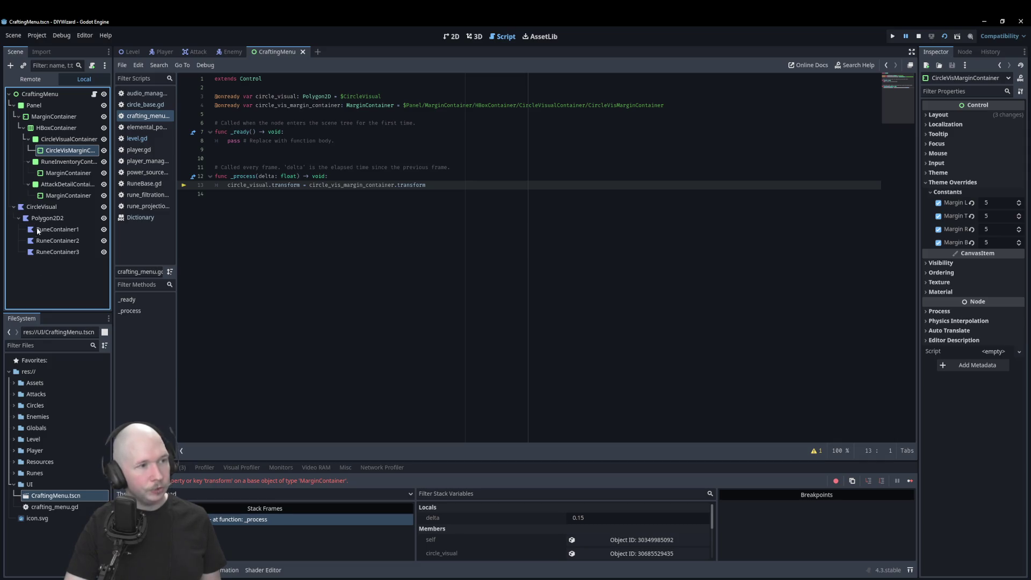
left_click(450, 37)
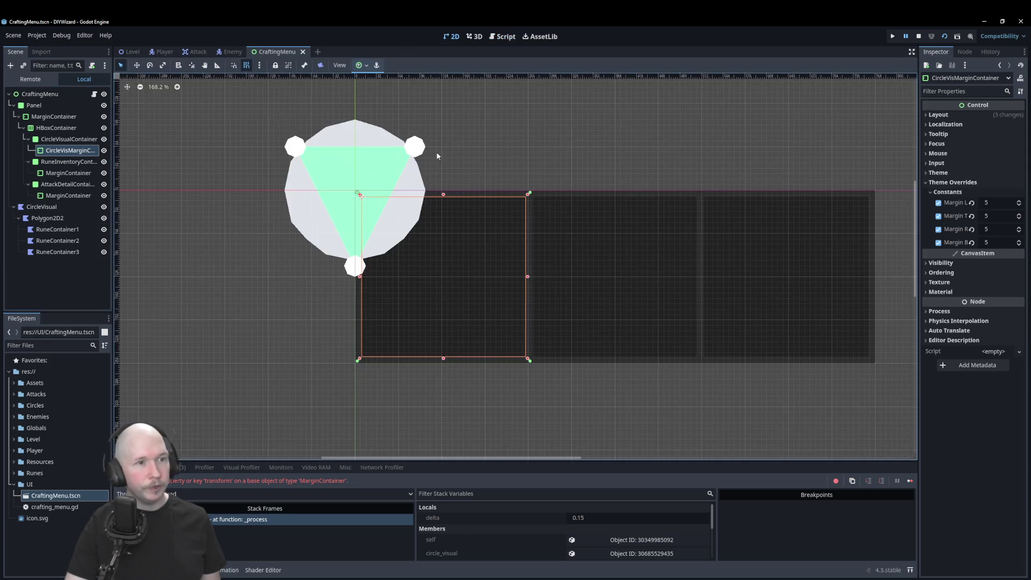
- Try moving the CircleVisual circle into the first panel slot
left_click(46, 207)
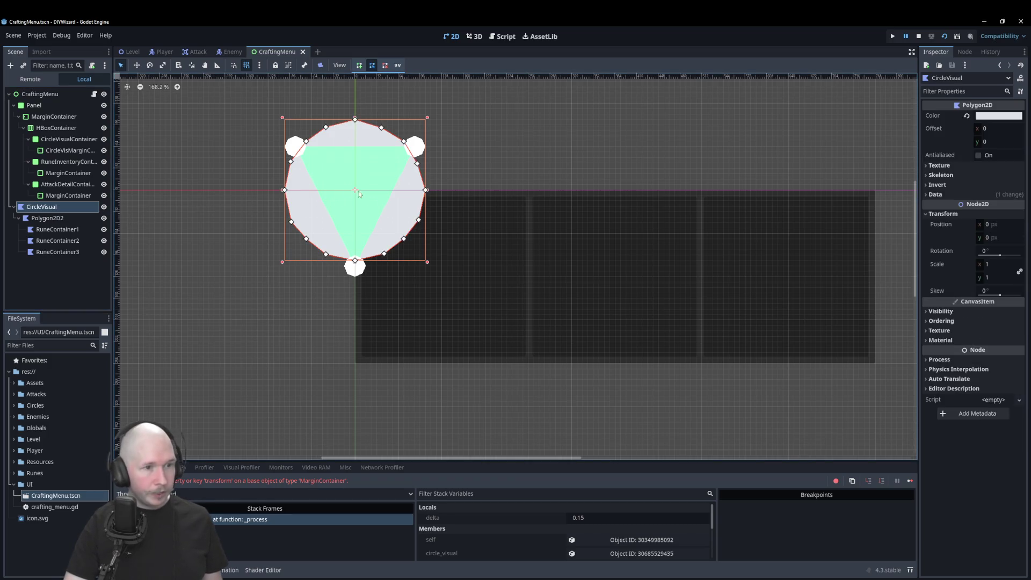
left_click(417, 259, "shift")
left_click(46, 206)
left_click_drag(340, 208, 417, 272)
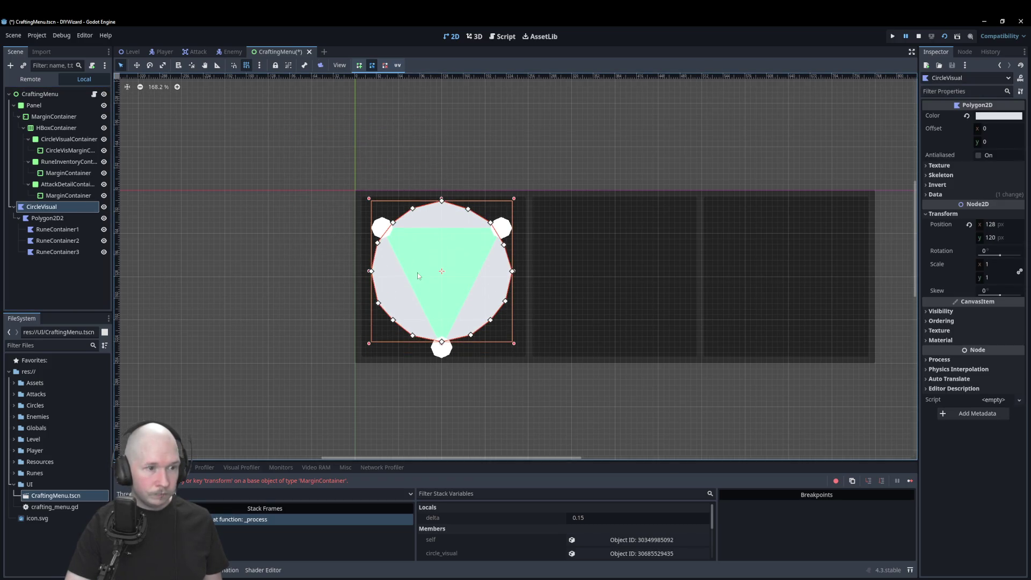
left_click(266, 252)
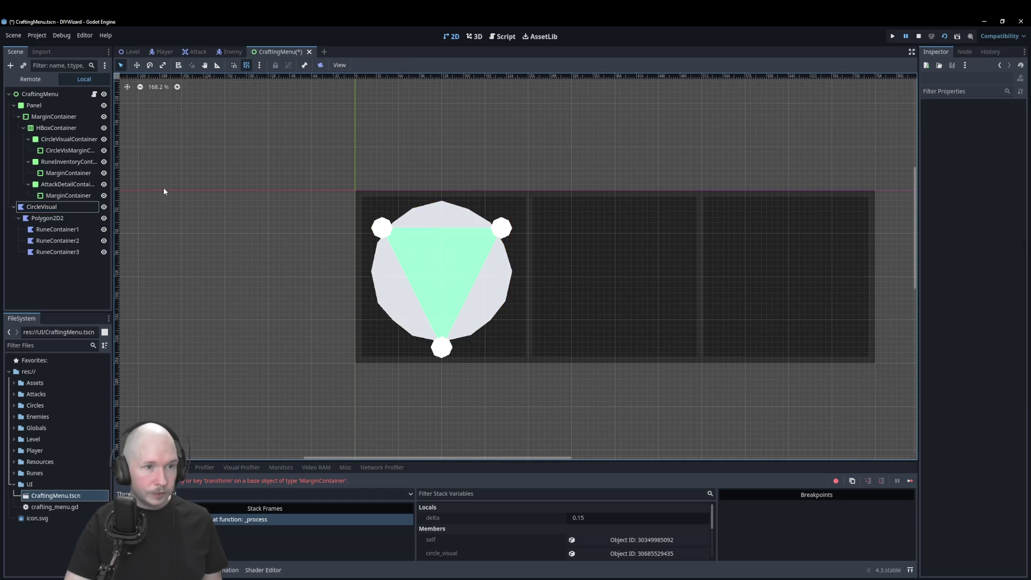
scroll(207, 196, "down", 2)
scroll(344, 218, "up", 2)
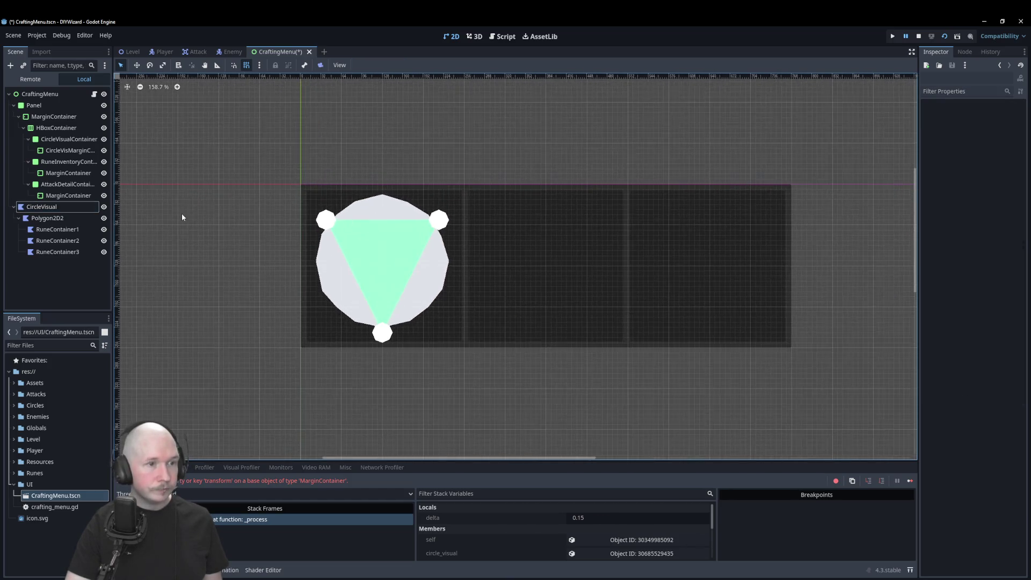
scroll(378, 228, "down", 1)
scroll(378, 228, "up", 1)
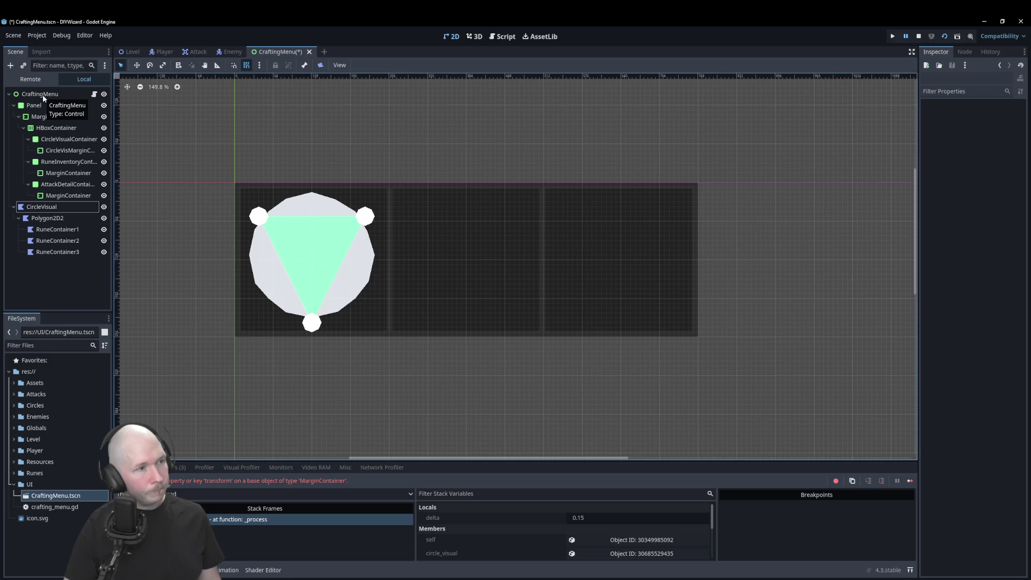
- Delete the CircleVisual node along with its triangle and rune containers
left_click(51, 211)
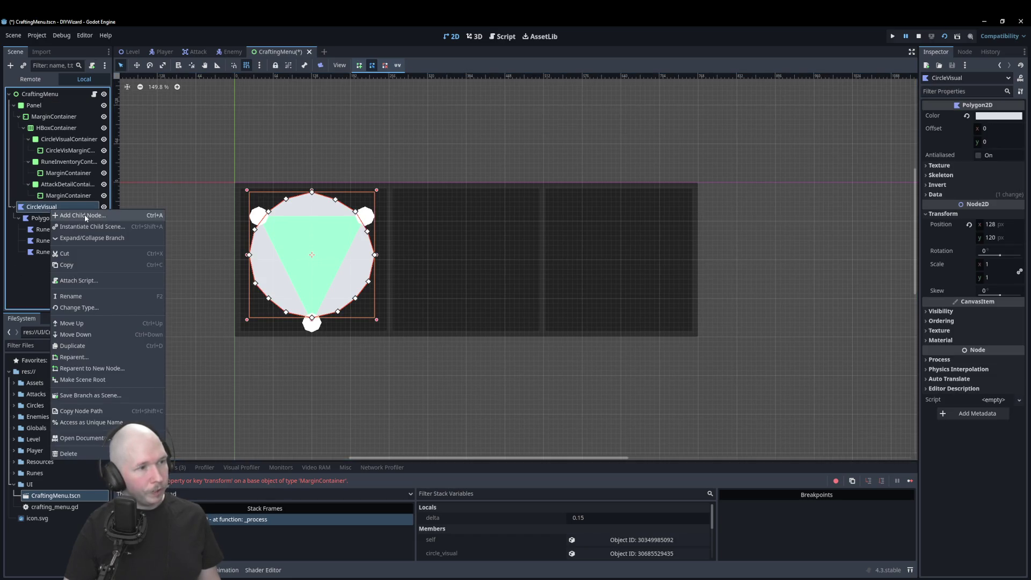
left_click(87, 453)
left_click(487, 314)
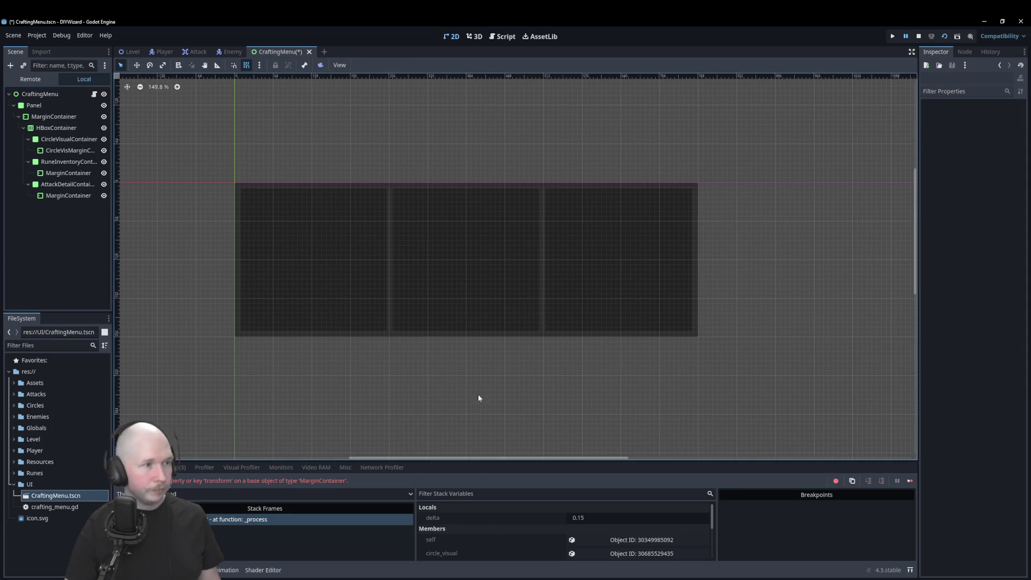
left_click(68, 150)
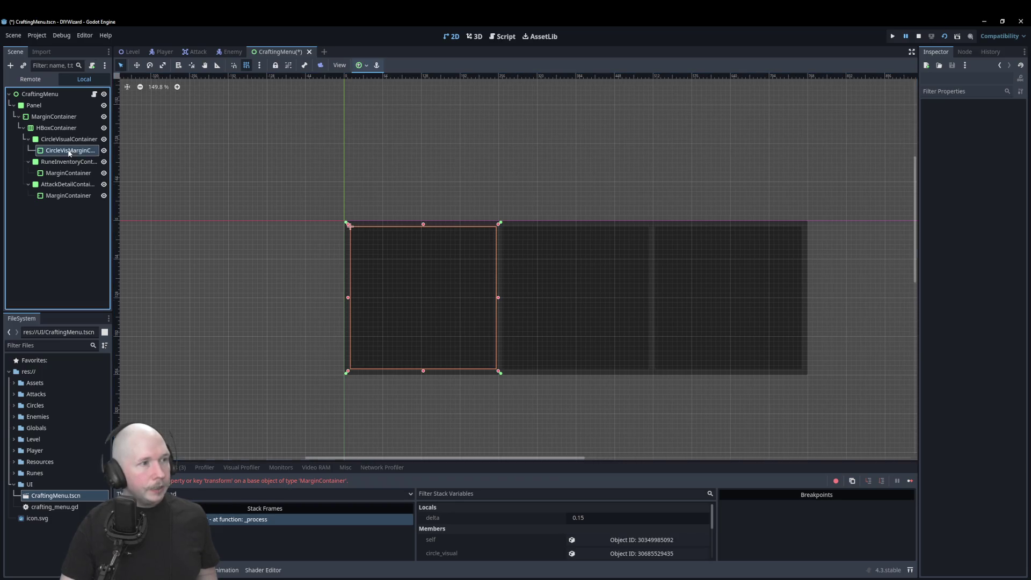
- Browse Control node types for a child of CircleVisMarginContainer, then cancel
right_click(68, 151)
left_click(104, 158)
type("pol")
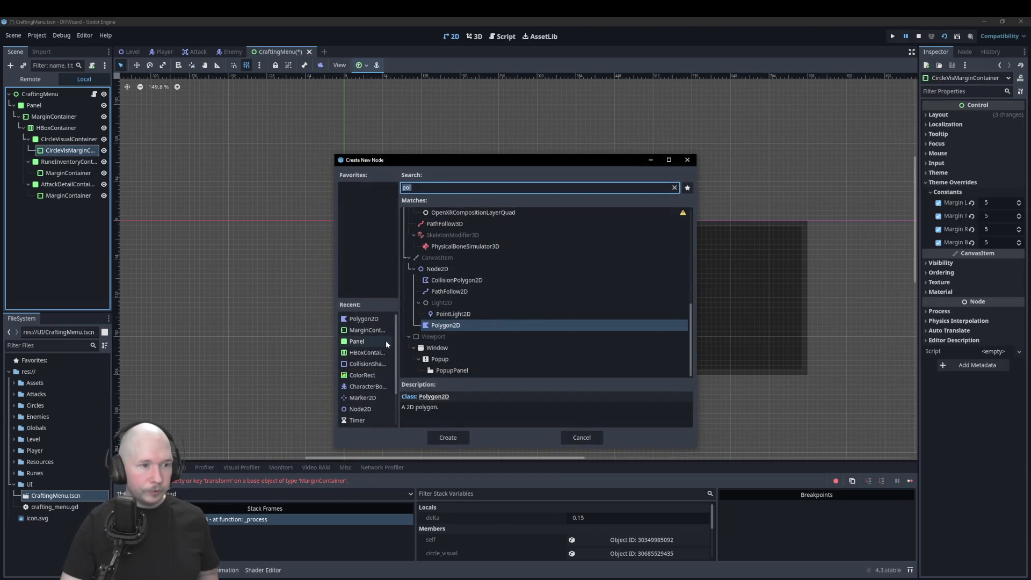
left_click(674, 188)
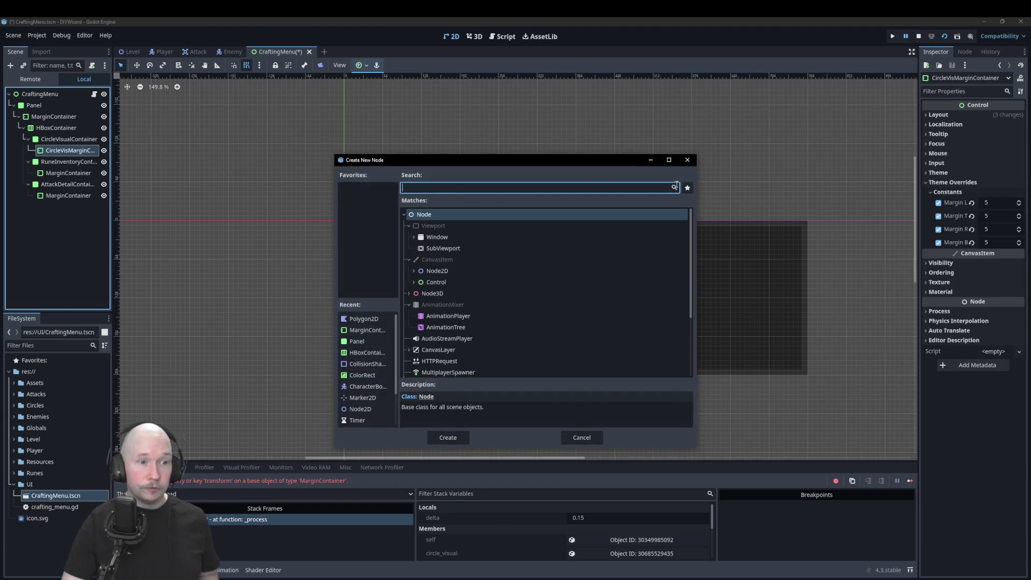
left_click(435, 282)
left_click(414, 281)
scroll(479, 283, "down", 3)
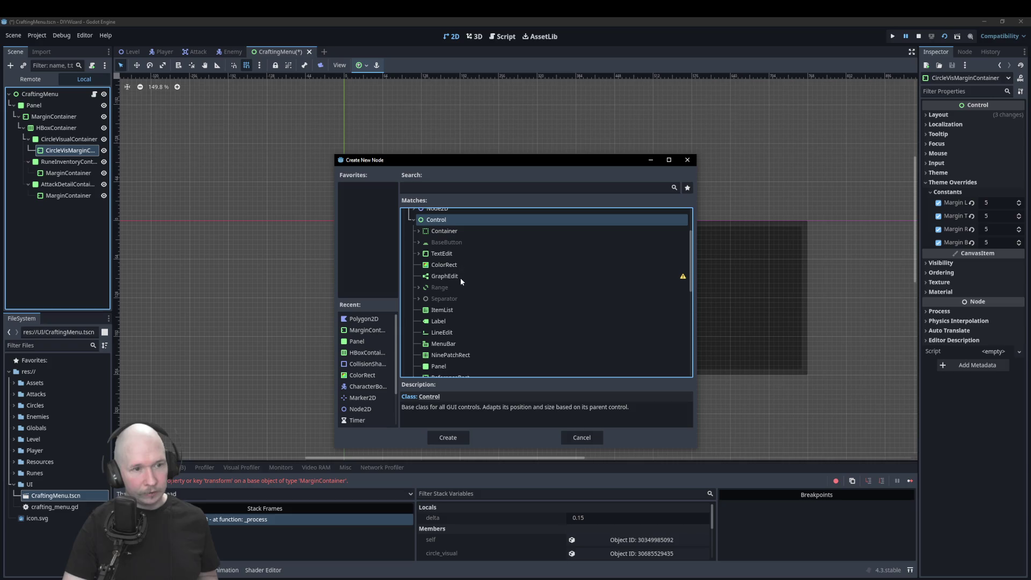
scroll(488, 290, "down", 3)
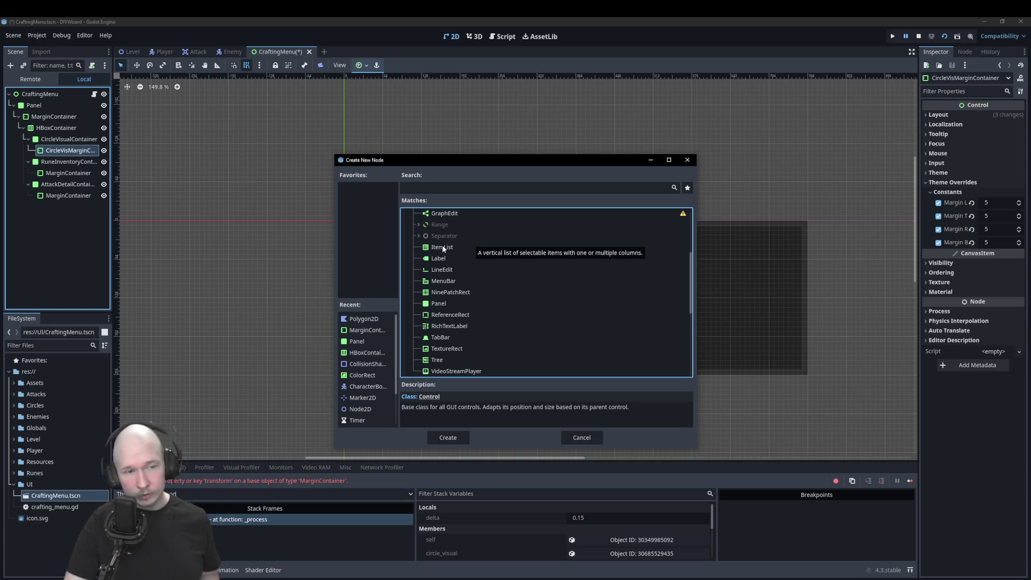
left_click(575, 436)
- Add an ItemList child to the MarginContainer in RuneInventoryContainer
left_click(67, 173)
right_click(67, 173)
left_click(80, 181)
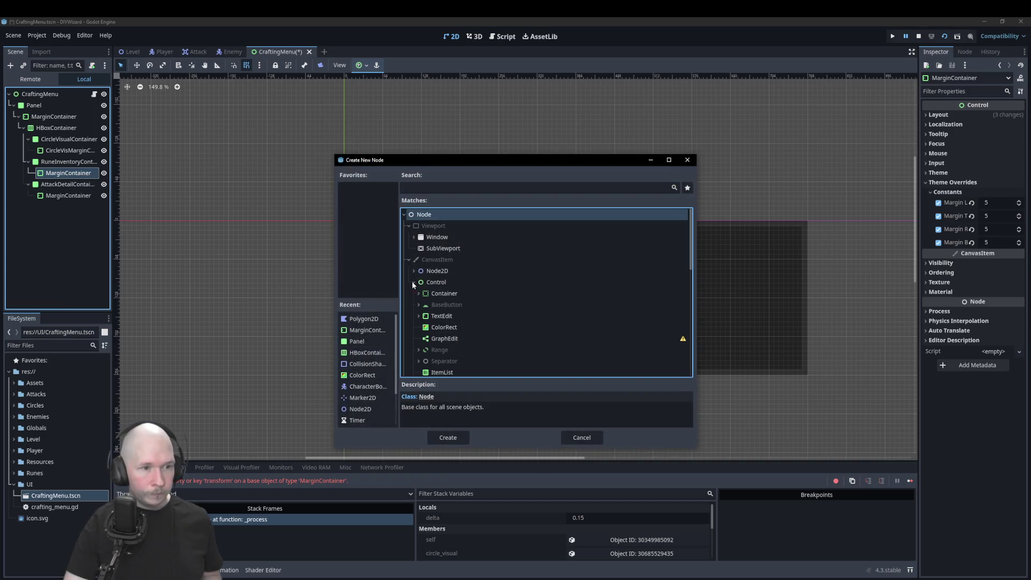
scroll(449, 334, "down", 2)
left_click(446, 331)
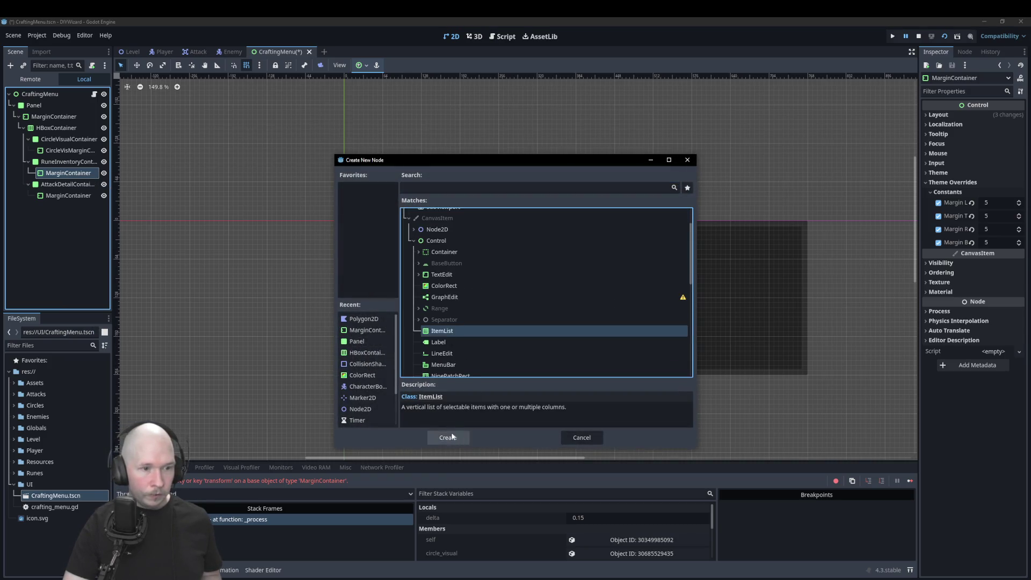
left_click(449, 436)
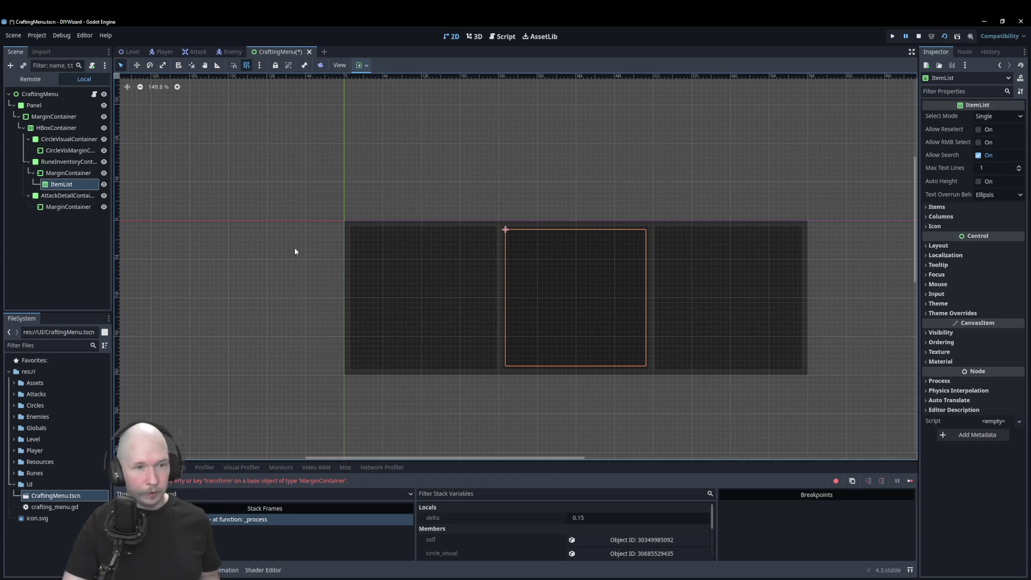
- Keep the ItemList's select mode at Single and turn on Allow Reselect in the Inspector
left_click(361, 65)
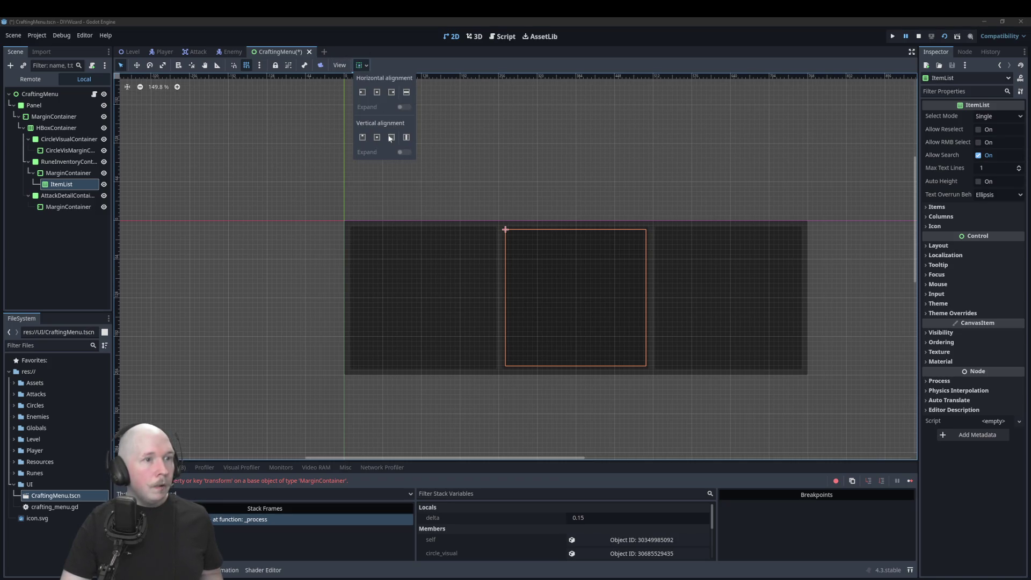
left_click(319, 164)
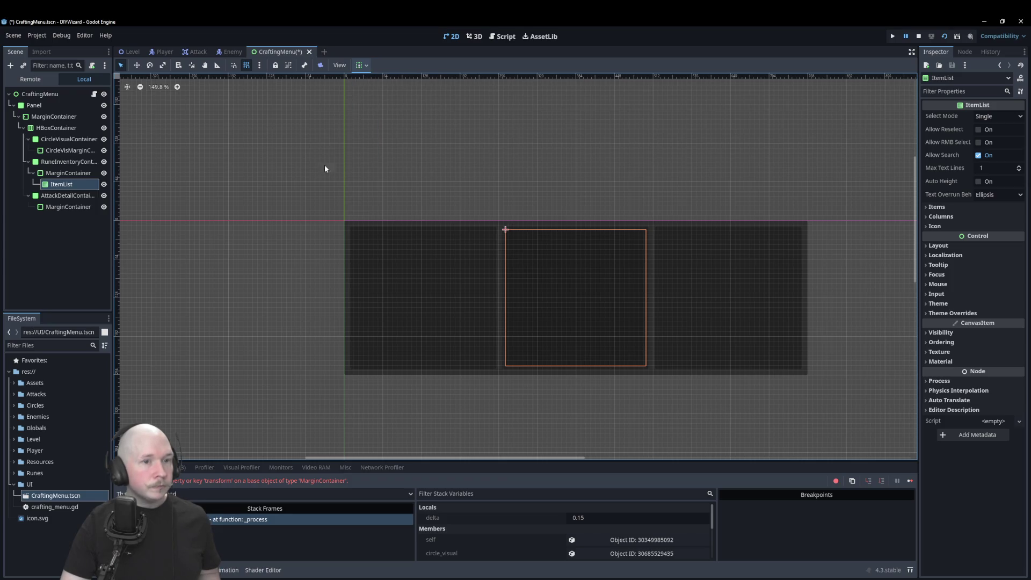
left_click(1009, 122)
left_click(1001, 121)
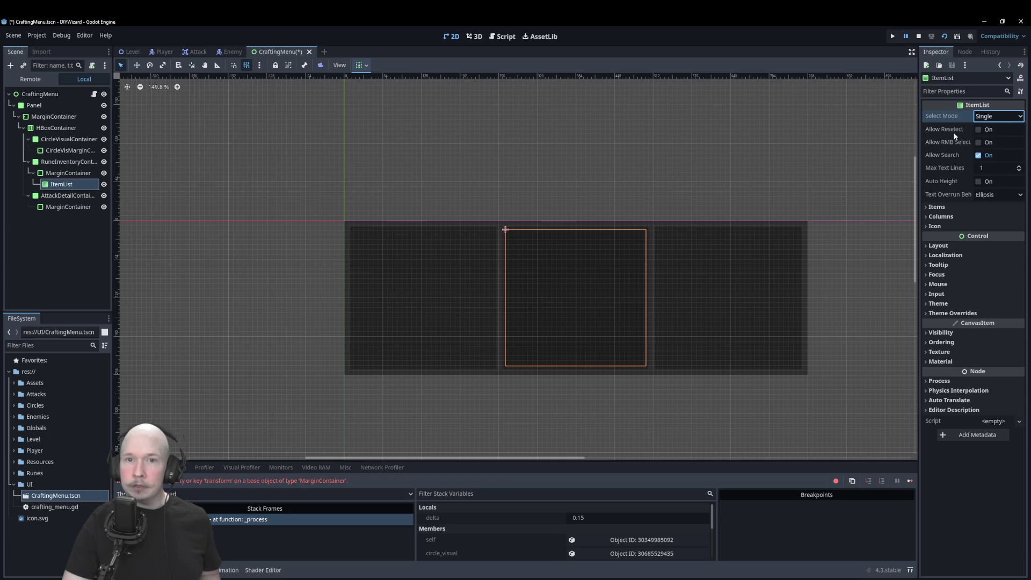
left_click(977, 130)
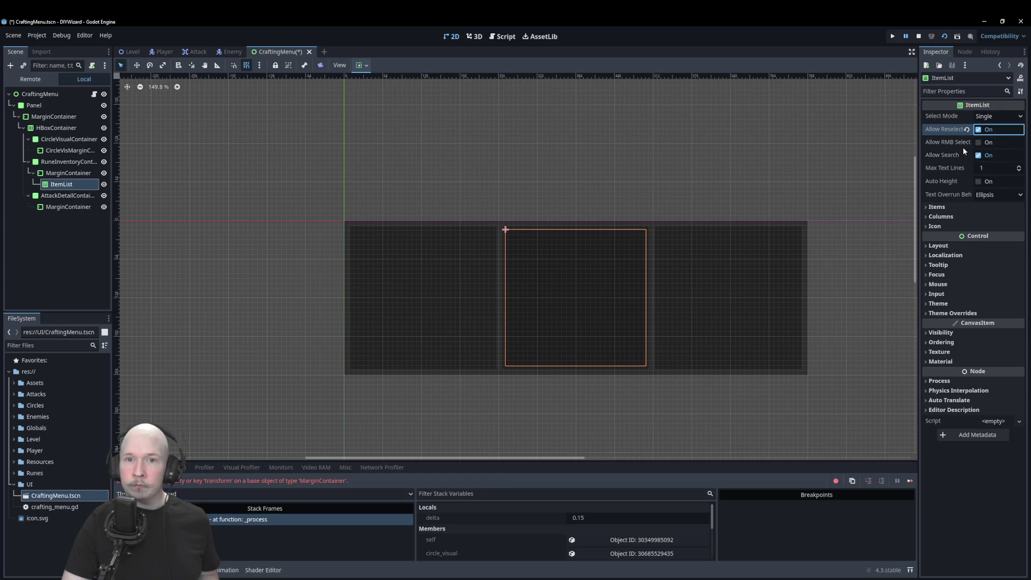
mouse_move(962, 146)
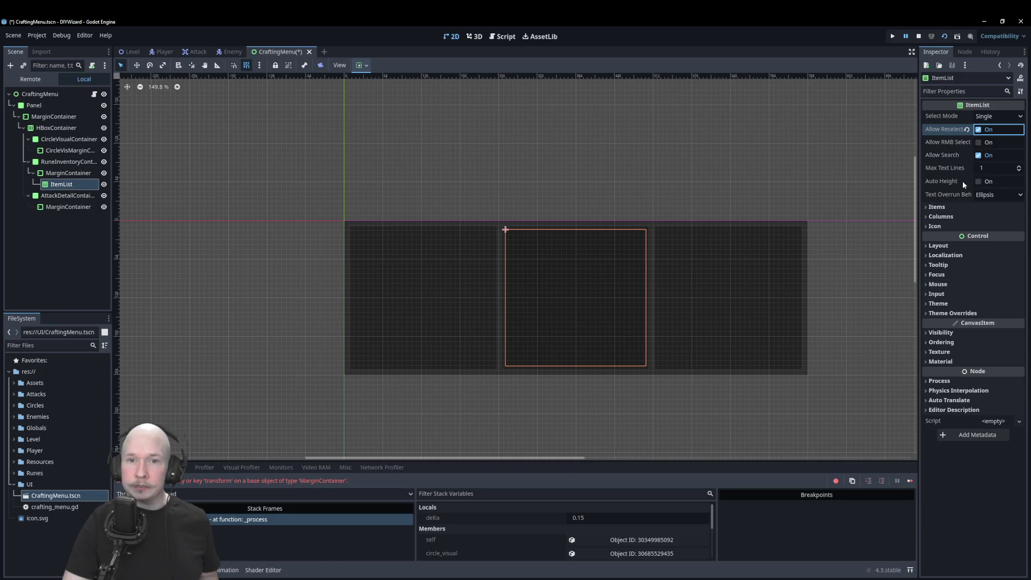
mouse_move(955, 184)
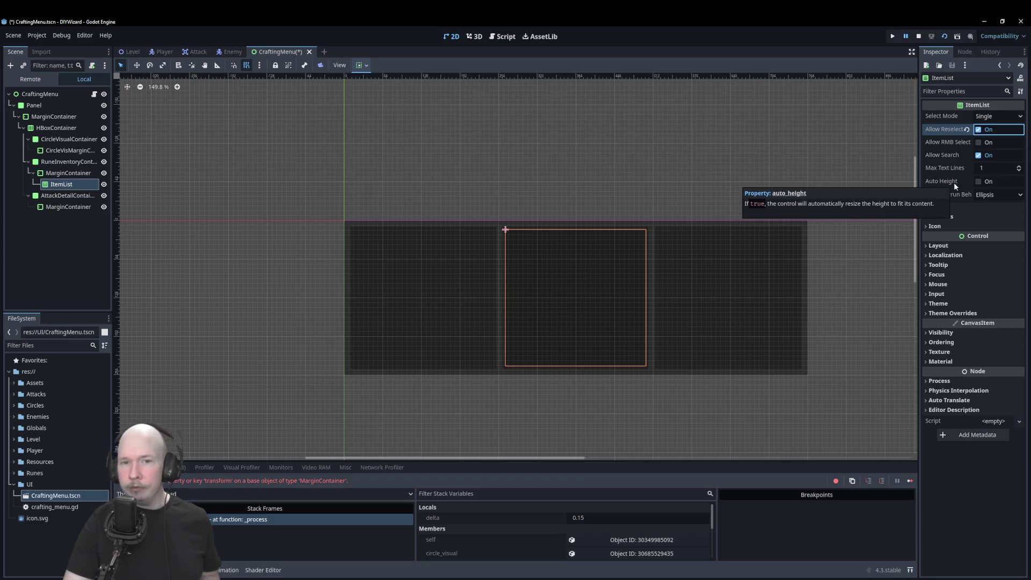
left_click(648, 194)
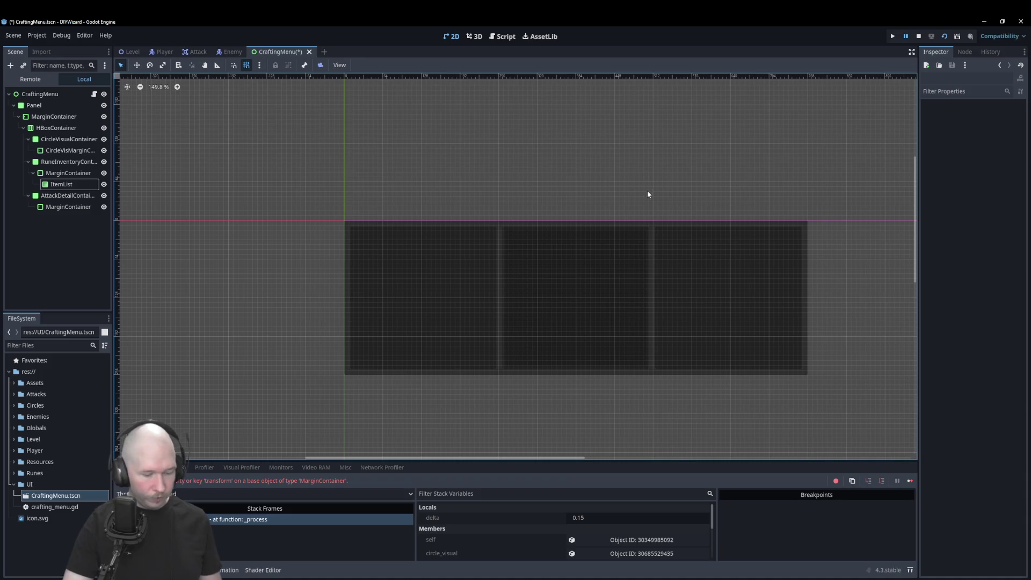
key("F5")
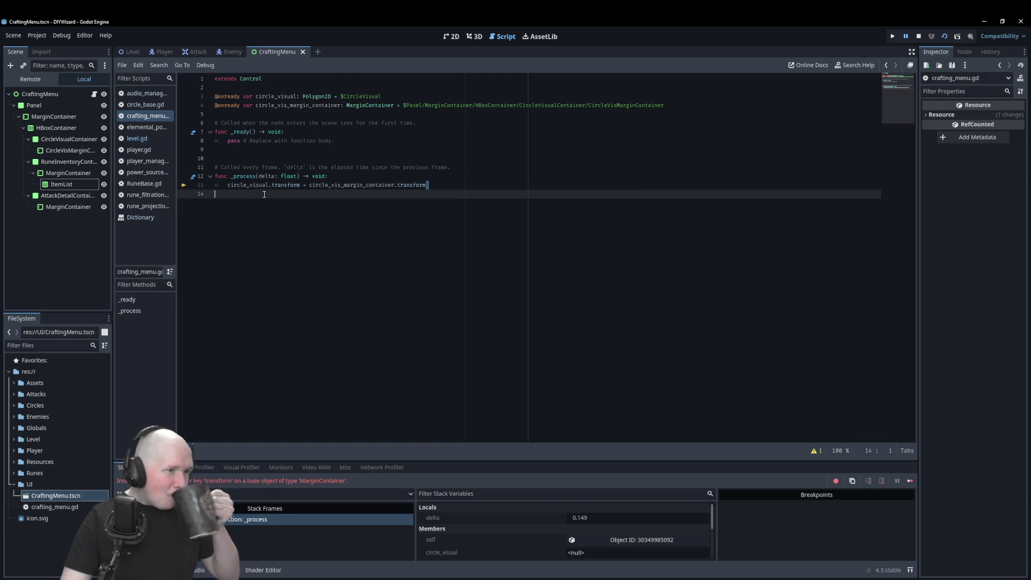
left_click_drag(427, 185, 212, 187)
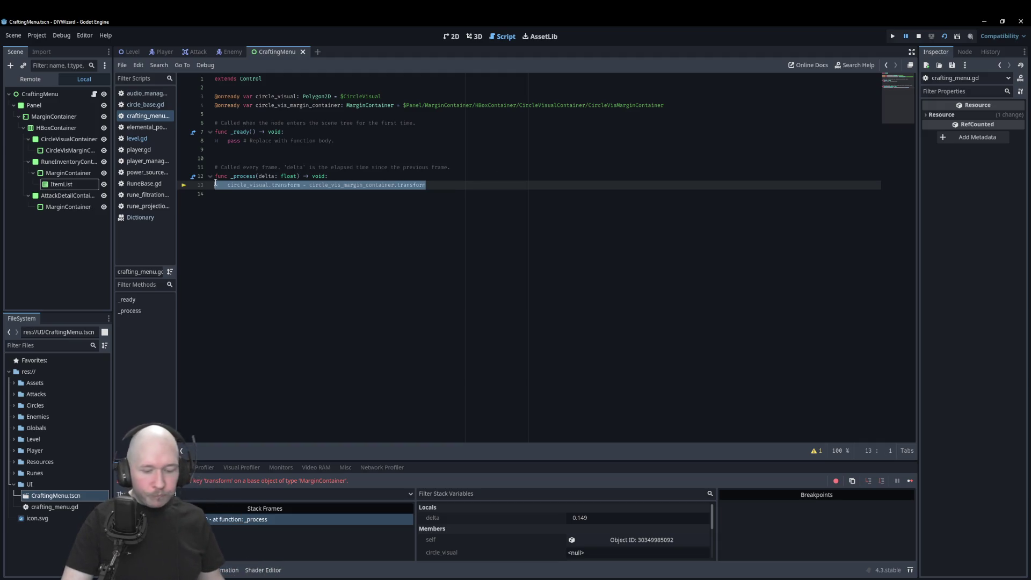
key("BackSpace")
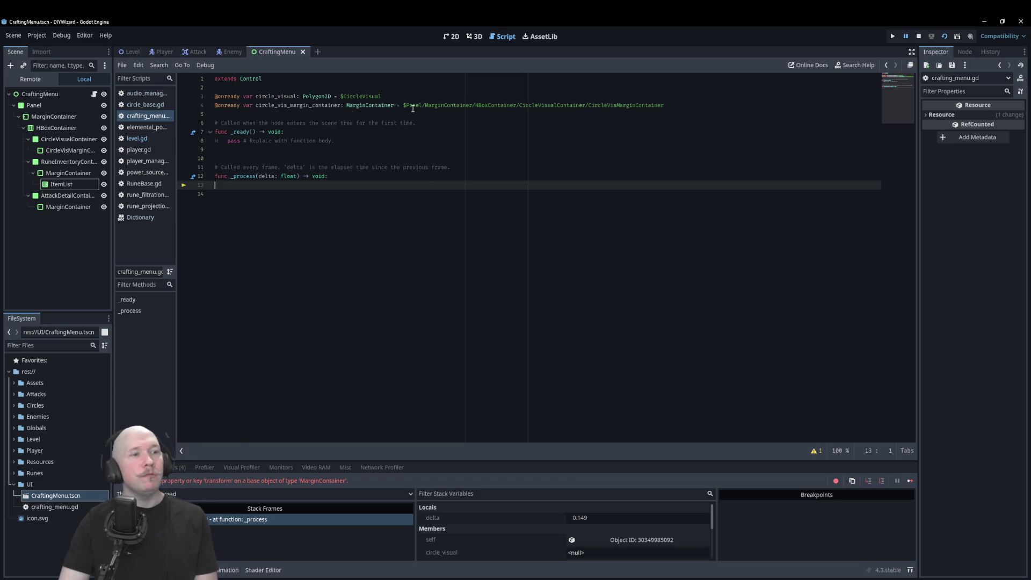
left_click_drag(691, 105, 191, 98)
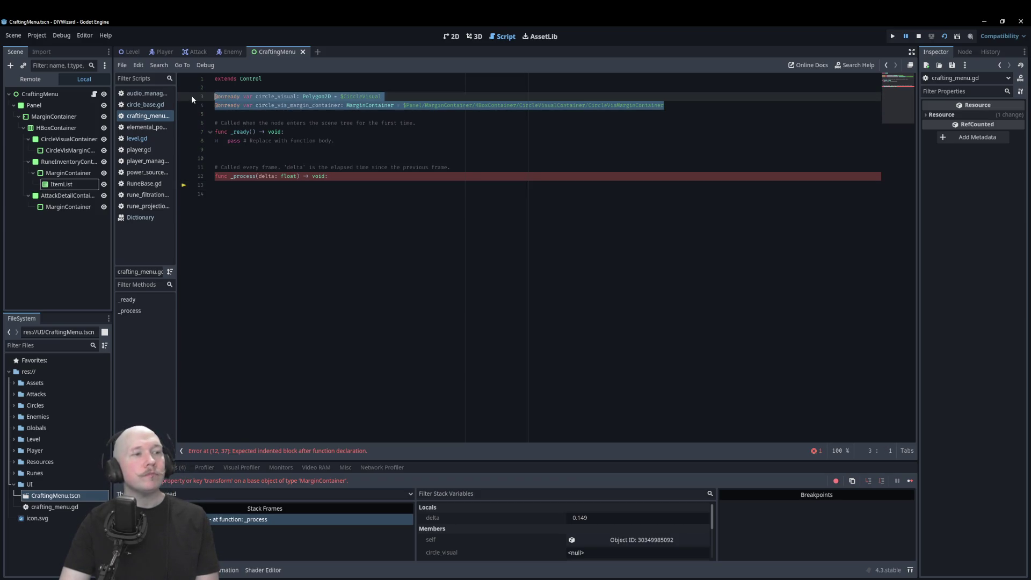
key("BackSpace")
left_click(917, 36)
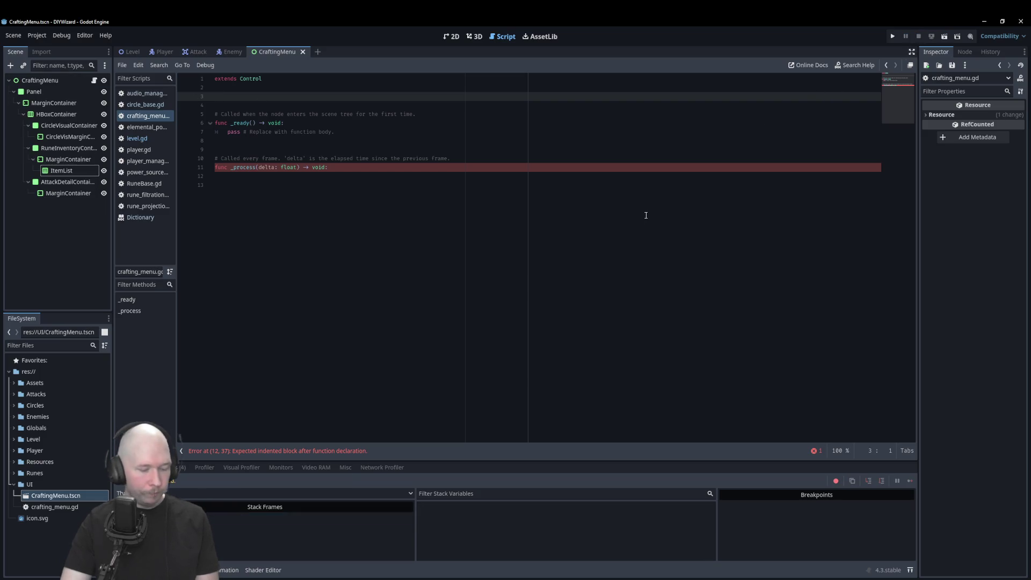
key("F6")
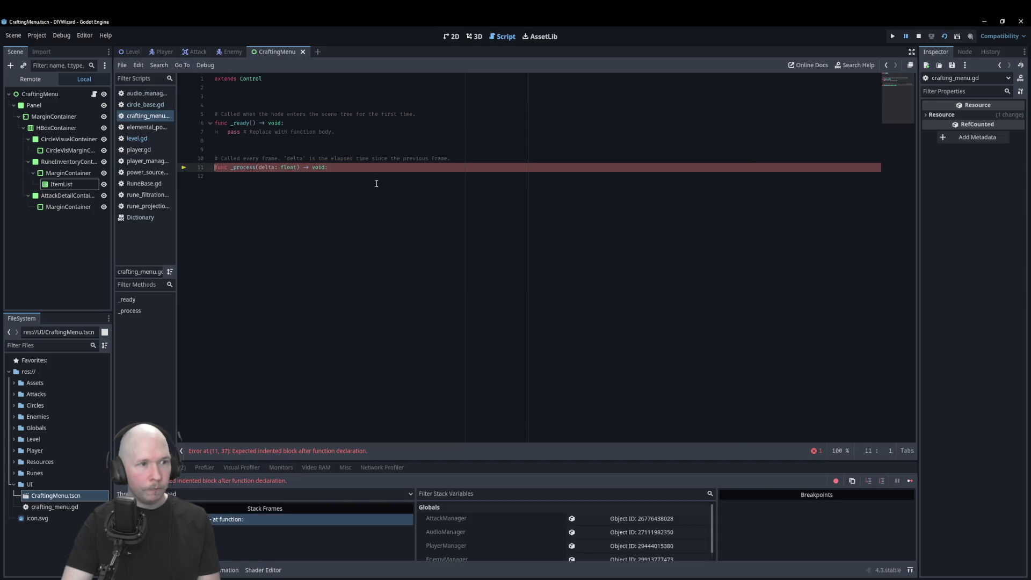
- Put pass in the empty _process body and save the script
left_click(377, 183)
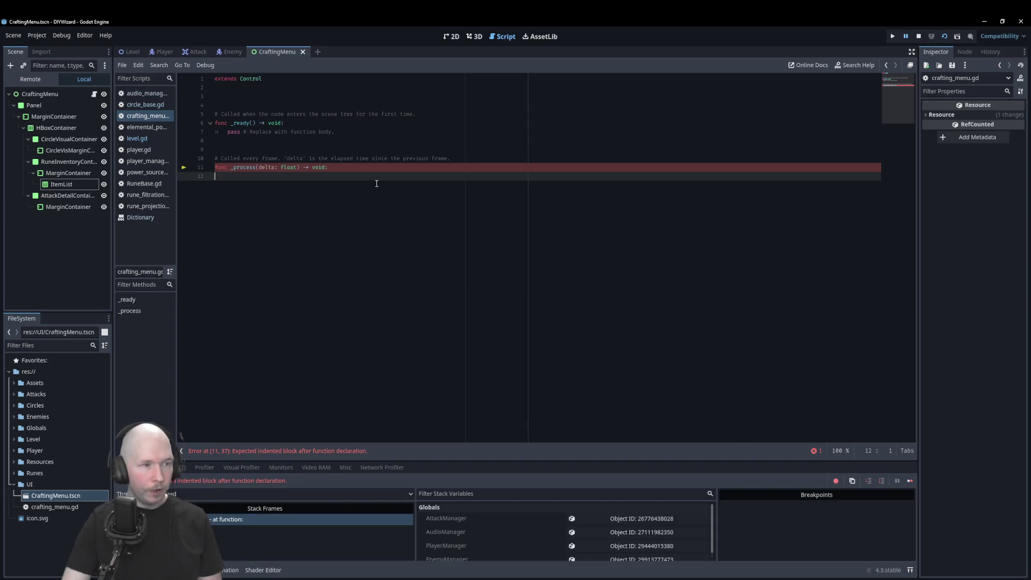
type("pass")
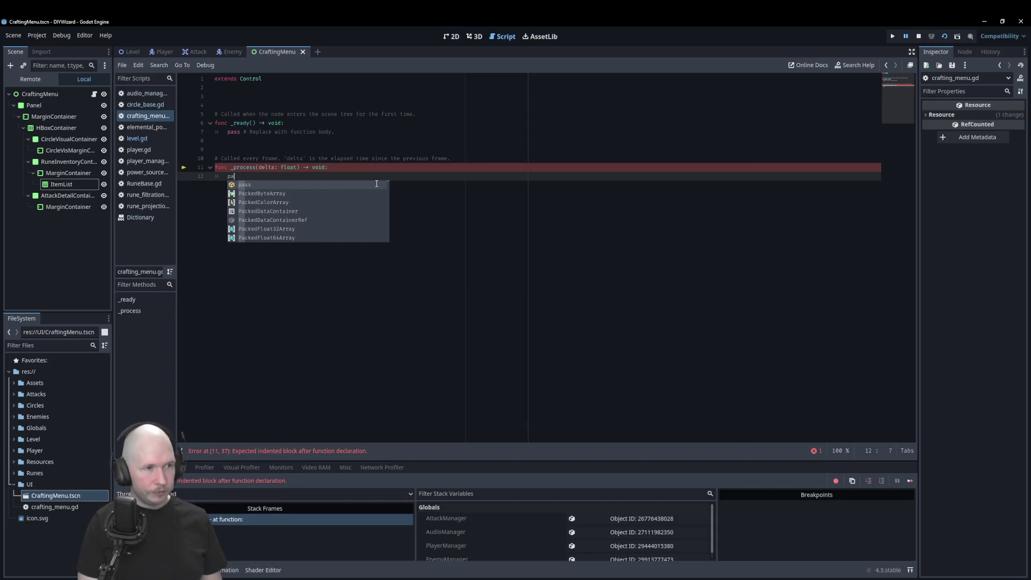
key("ctrl+s")
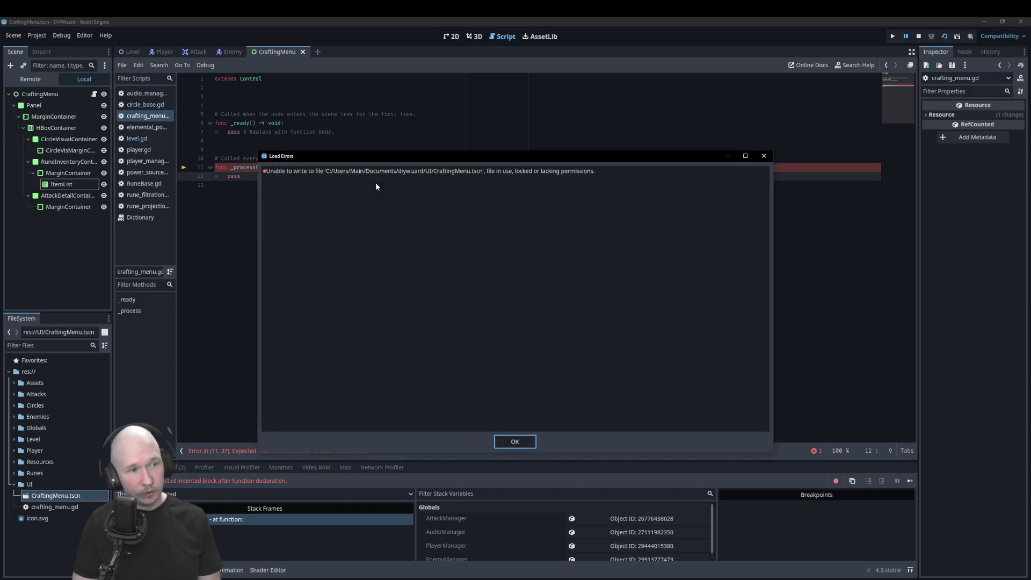
left_click(531, 441)
left_click(918, 38)
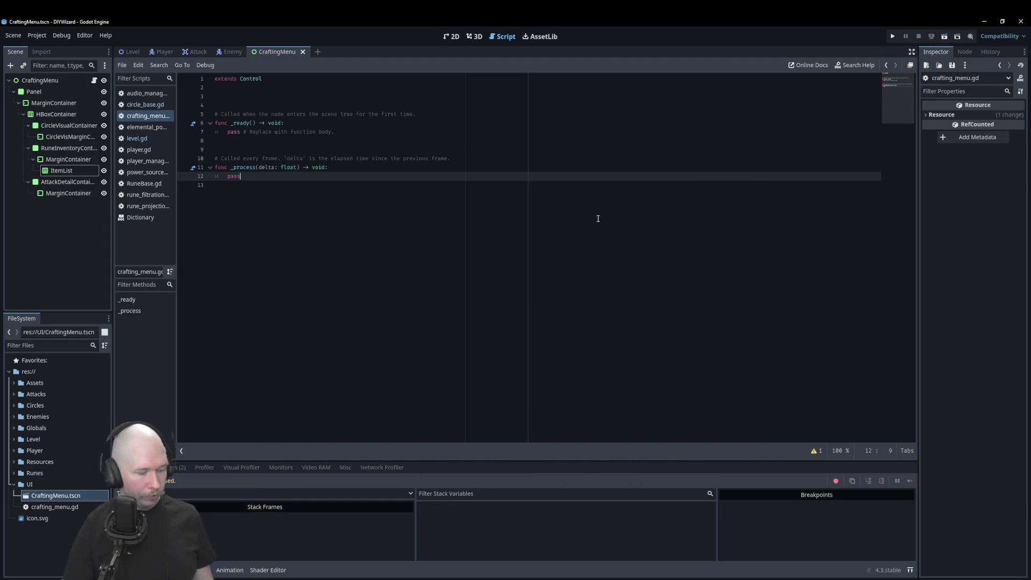
- Rerun the crafting menu scene to check the three empty panels, then return to the 2D view
key("F6")
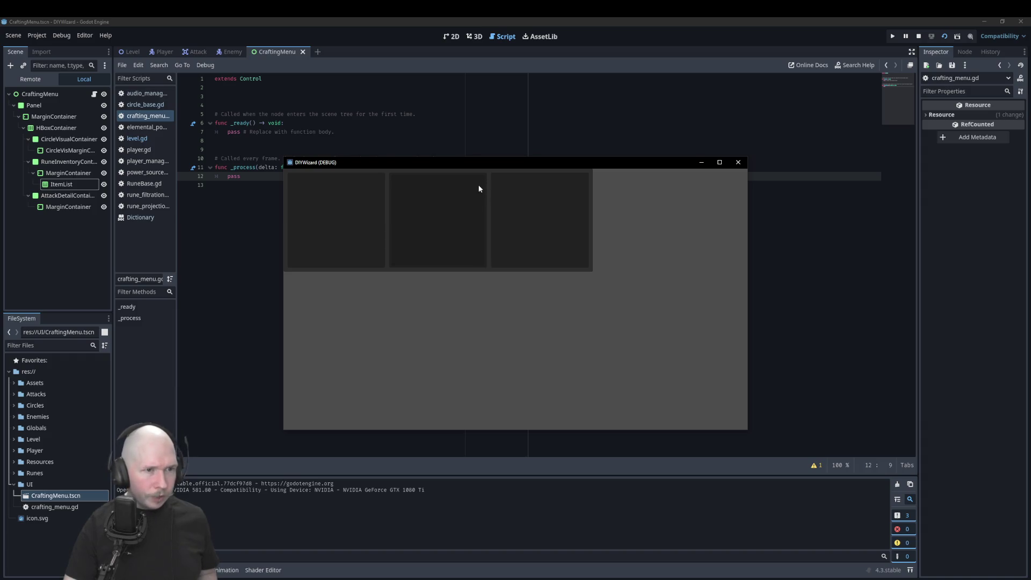
left_click(737, 164)
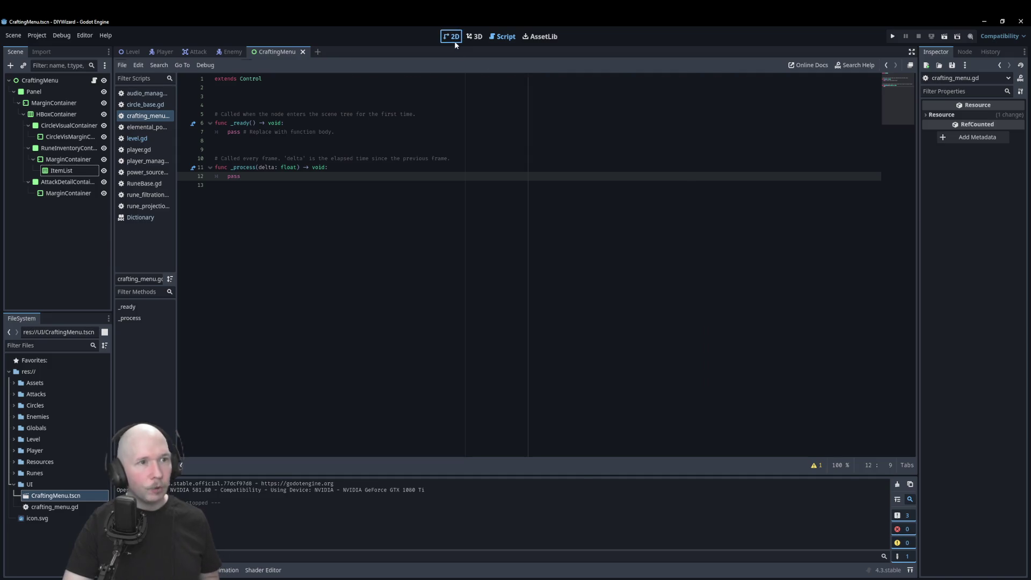
left_click(454, 41)
scroll(488, 366, "down", 2)
scroll(500, 375, "up", 3)
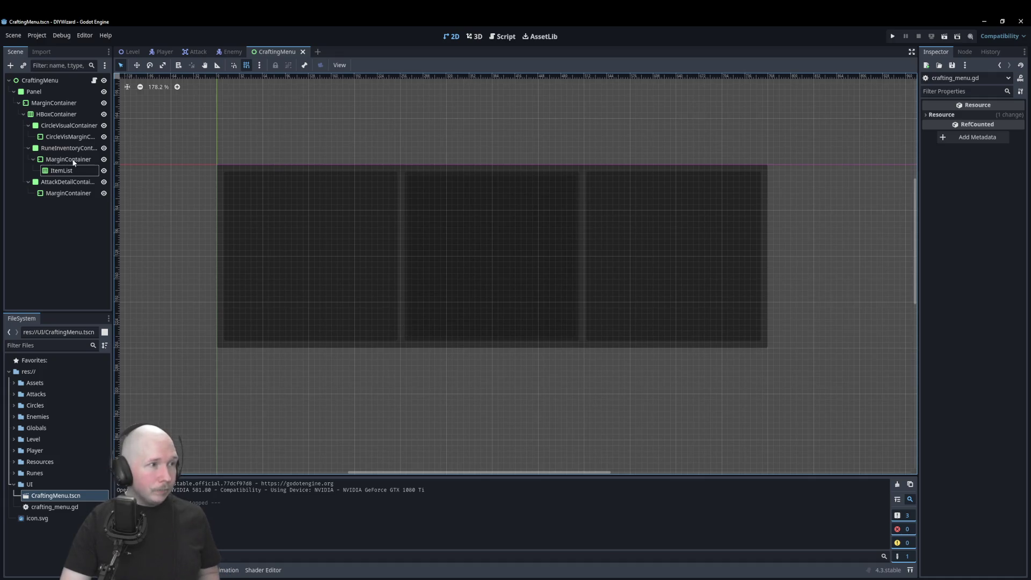
- In CircleVisMarginContainer's Add Child Node dialog, select Tree and follow the TreeItem link to its class help
left_click(65, 137)
right_click(77, 138)
left_click(80, 141)
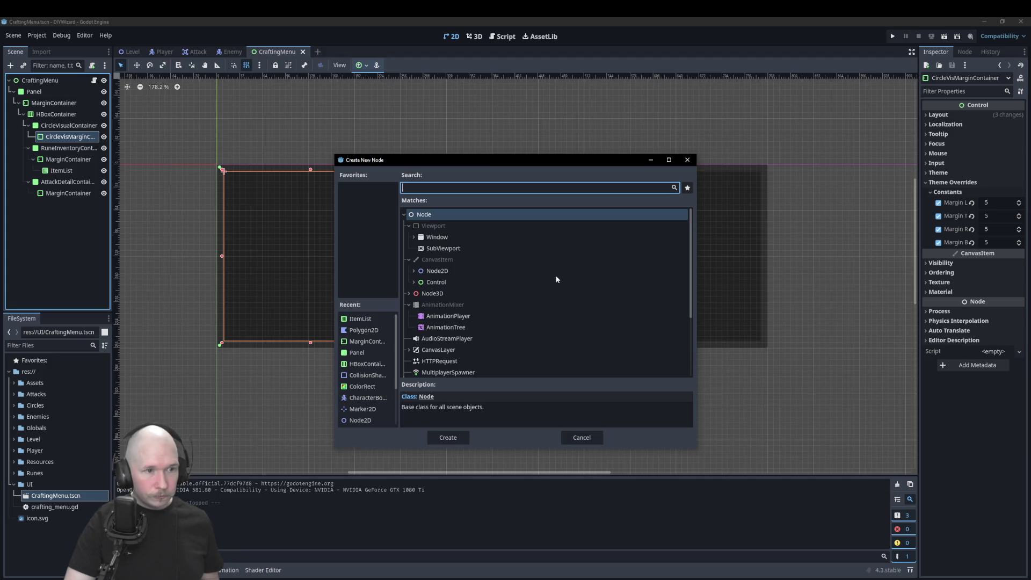
left_click(414, 283)
scroll(488, 290, "down", 5)
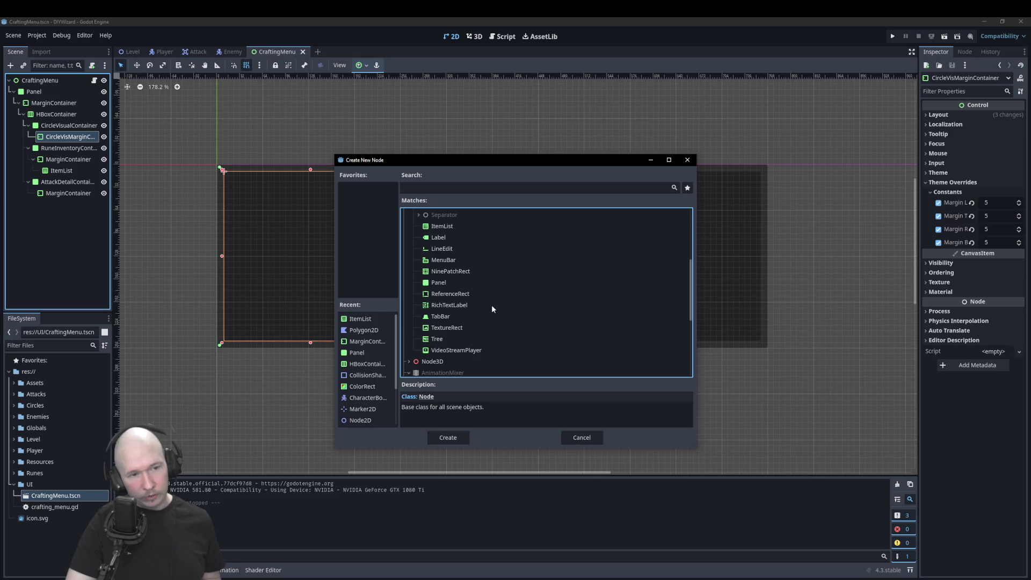
left_click(436, 340)
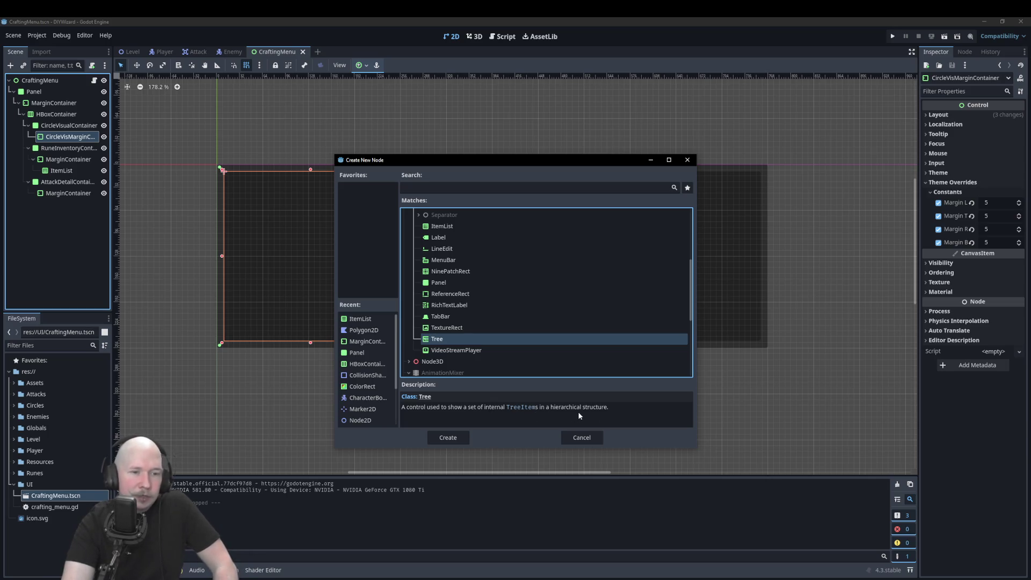
left_click(532, 407)
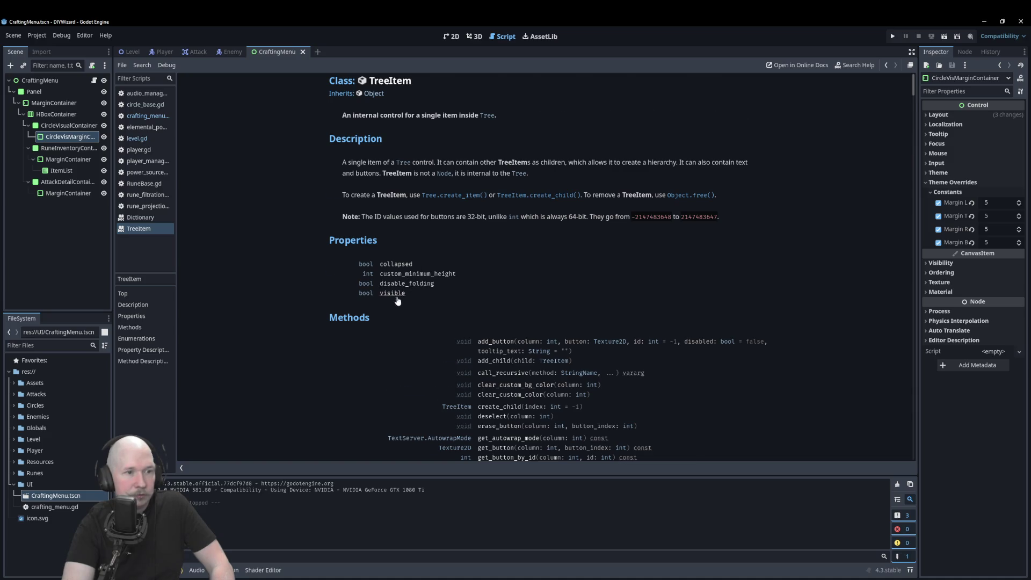
- Scroll through the TreeItem class reference, then follow the Tree link to that class's docs
scroll(285, 287, "down", 15)
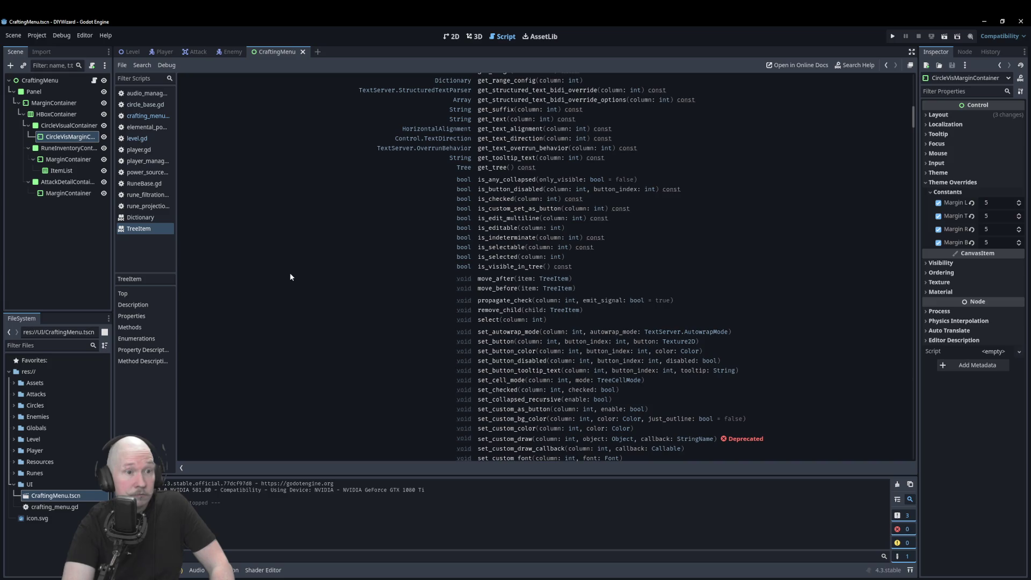
scroll(289, 273, "up", 8)
scroll(290, 273, "down", 8)
scroll(290, 275, "down", 10)
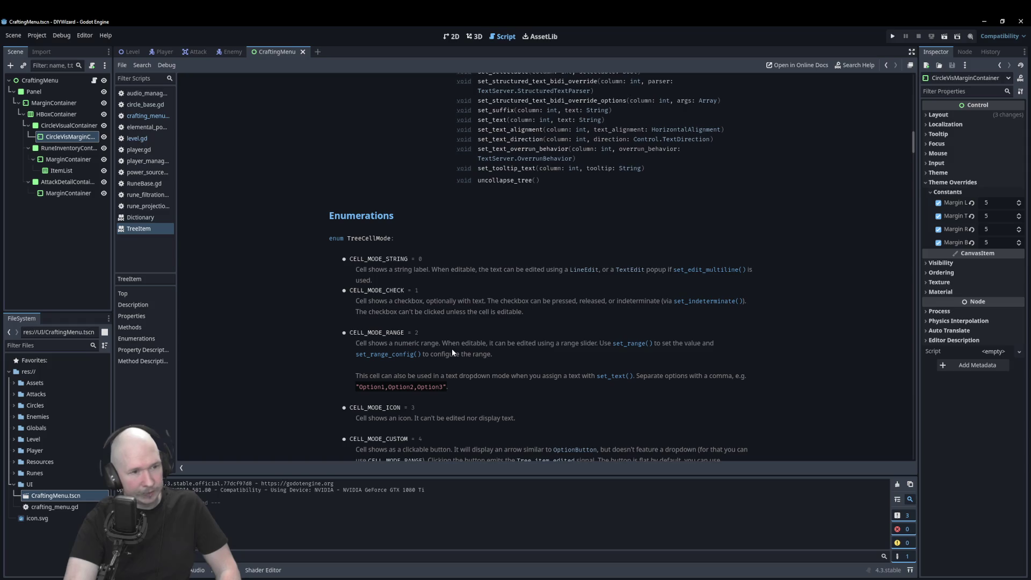
scroll(352, 298, "down", 3)
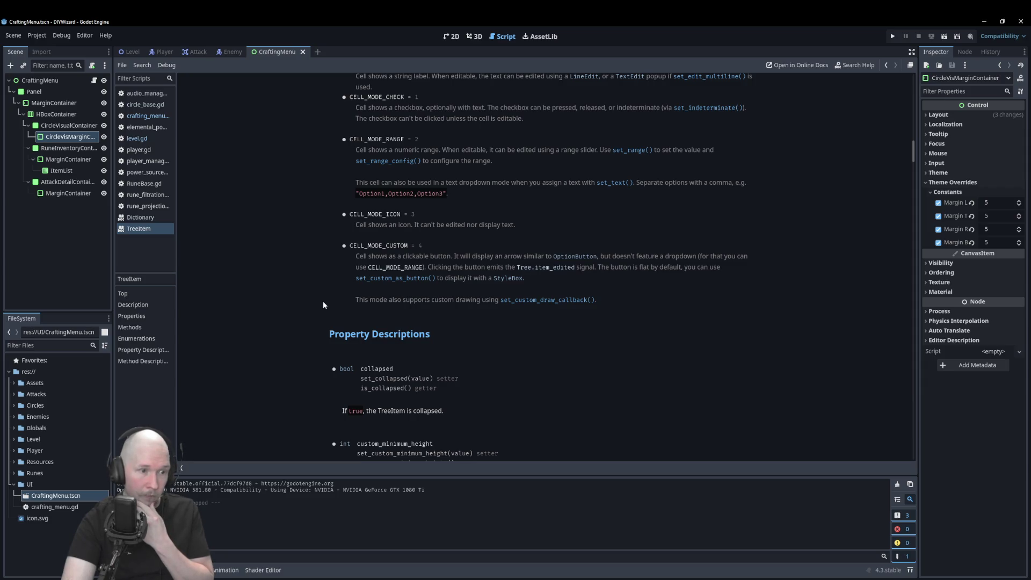
scroll(311, 307, "down", 3)
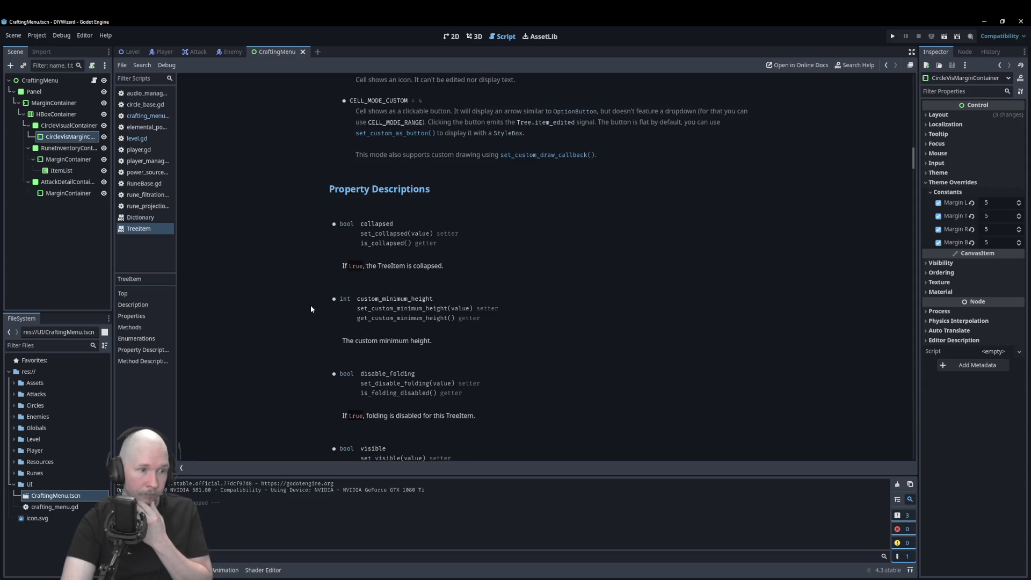
scroll(310, 306, "down", 7)
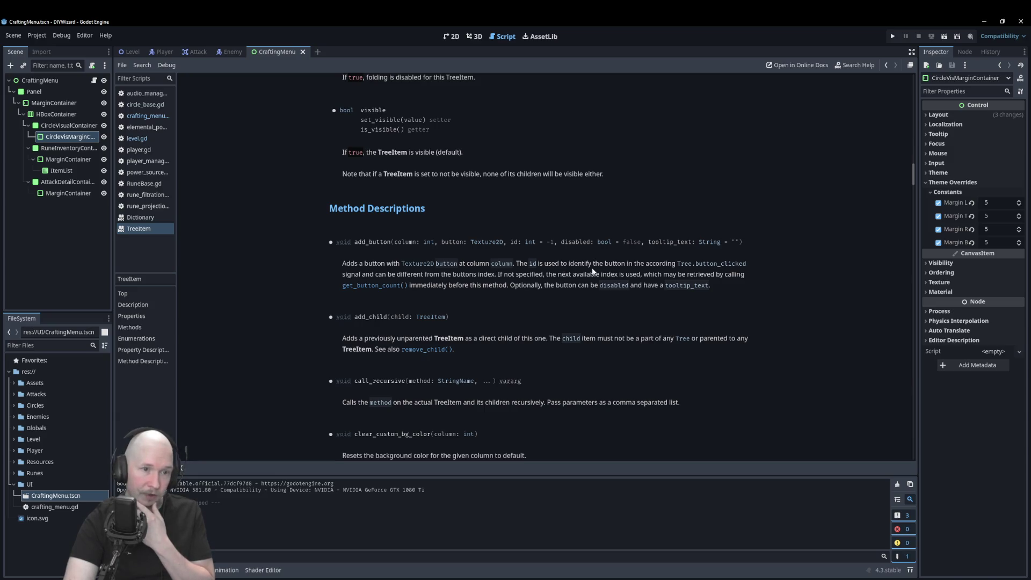
scroll(593, 272, "up", 15)
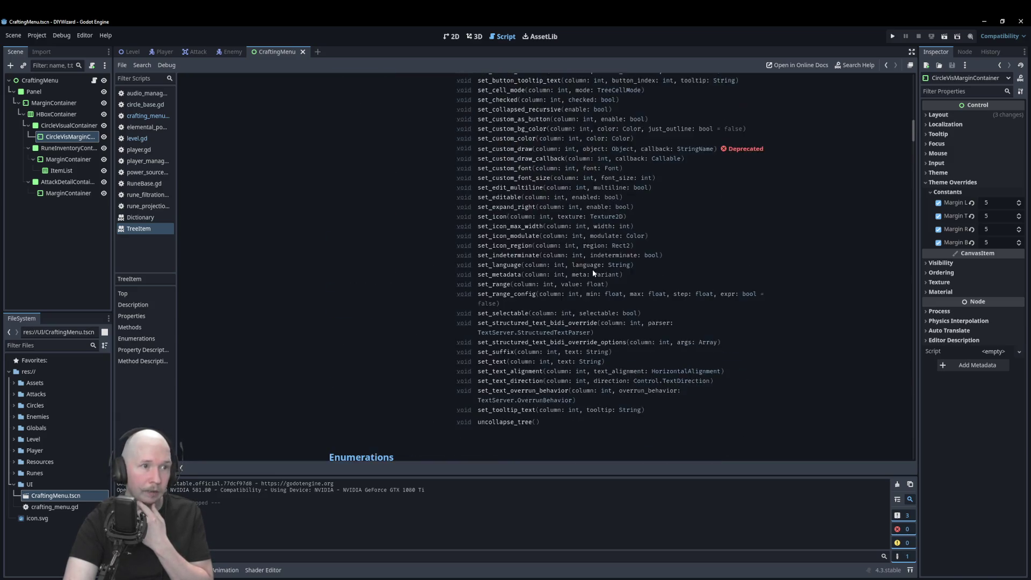
scroll(593, 268, "up", 10)
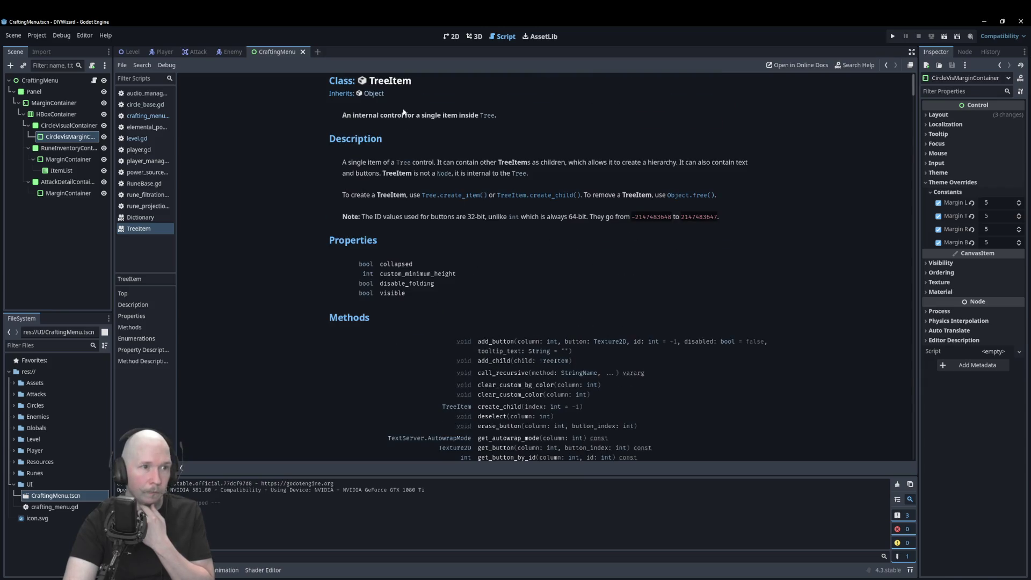
left_click(490, 118)
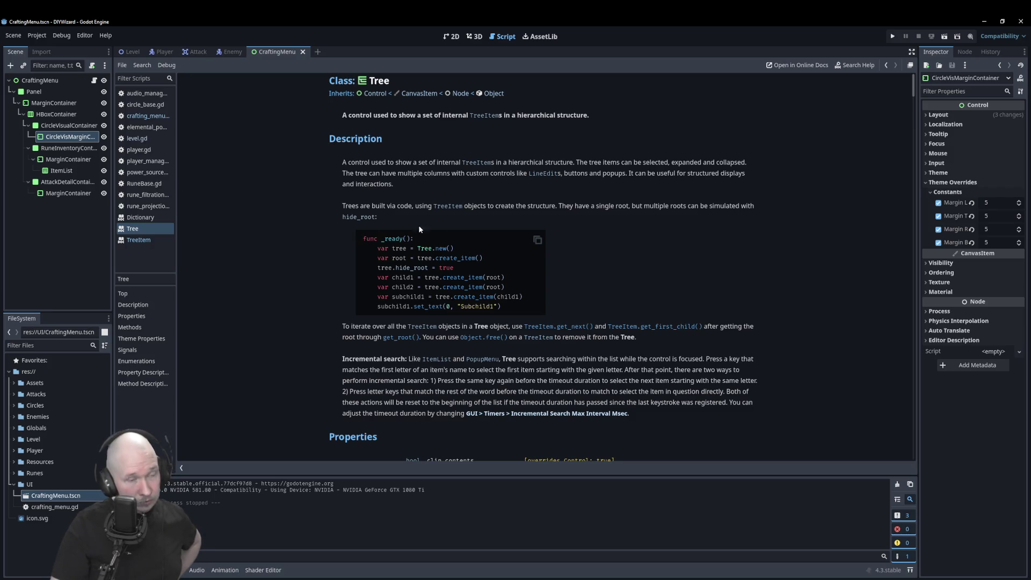
scroll(241, 275, "down", 3)
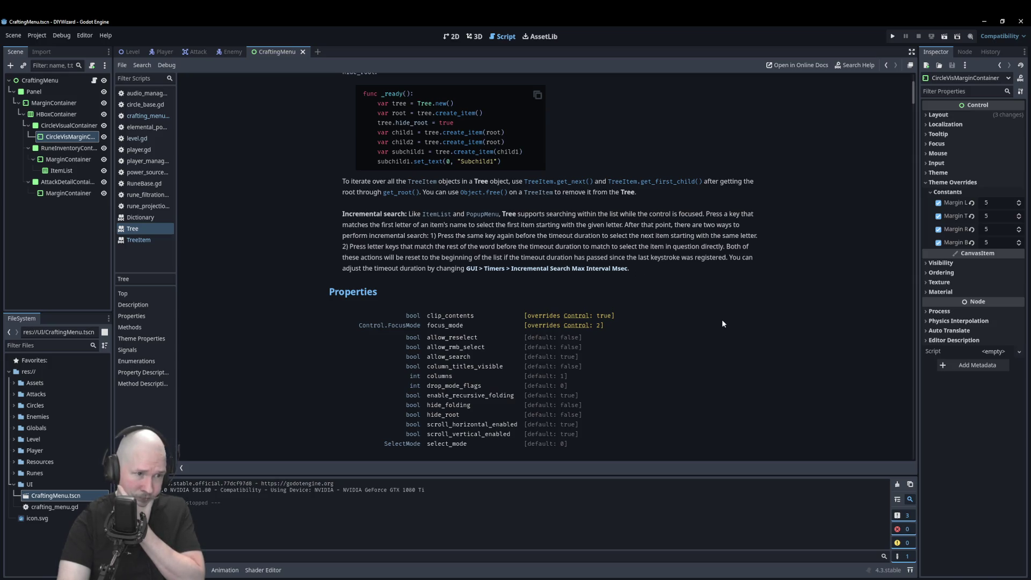
- Scroll briefly through the Tree docs, then go back to the CraftingMenu's 2D canvas
scroll(722, 321, "down", 5)
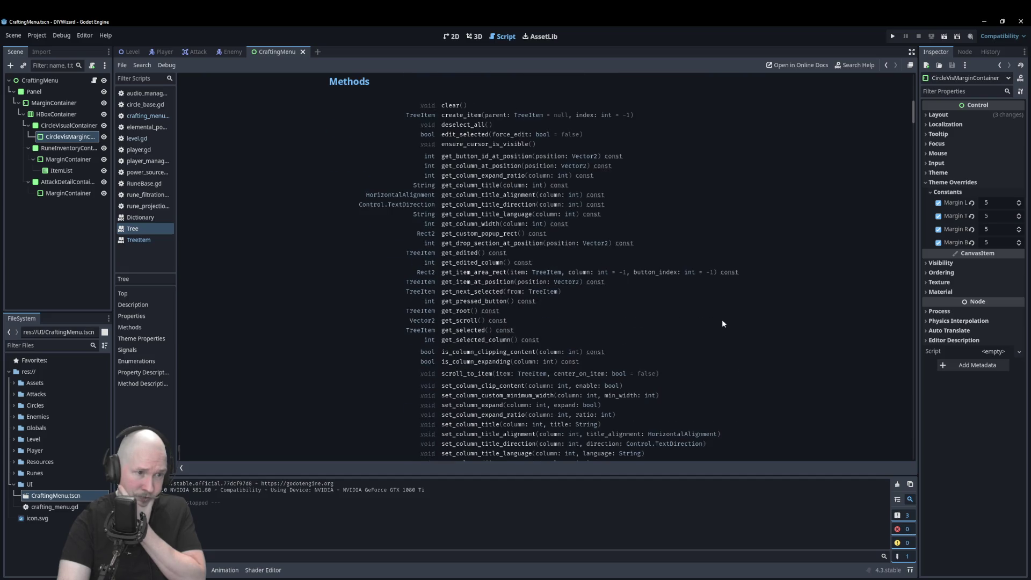
scroll(722, 323, "down", 5)
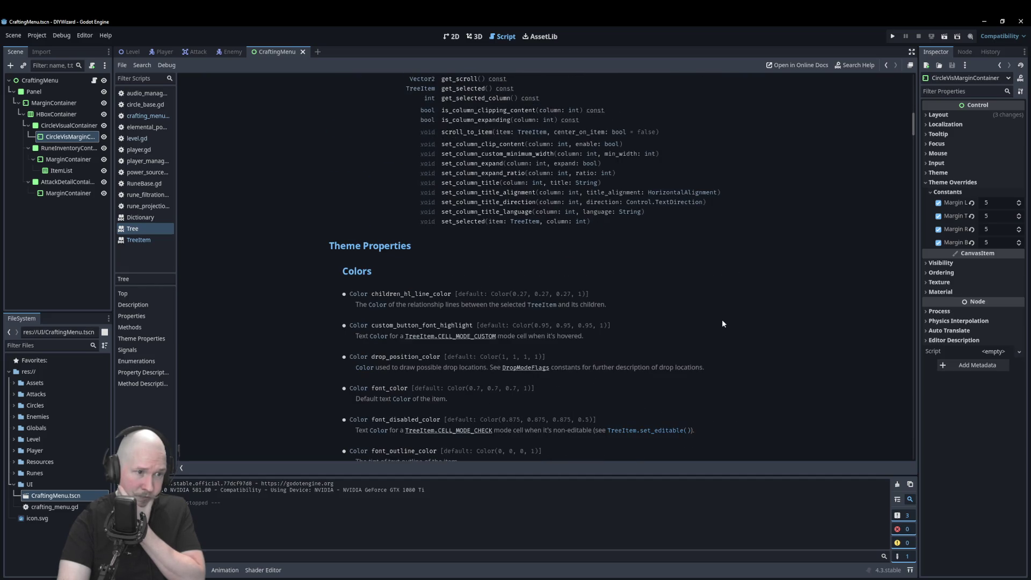
scroll(722, 323, "up", 5)
scroll(722, 323, "up", 10)
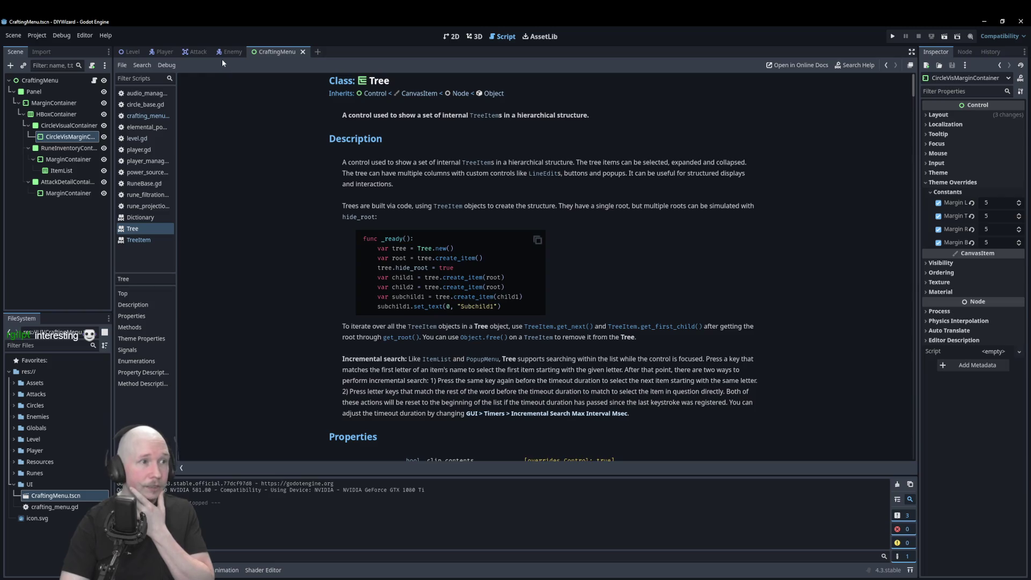
left_click(451, 38)
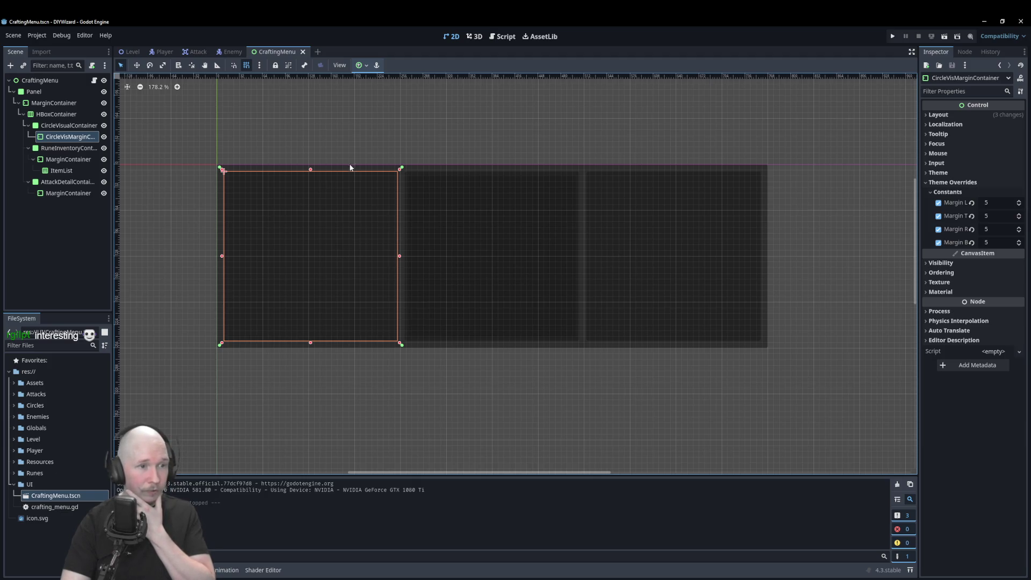
- Clear the node selection, then select the ItemList in the middle rune inventory panel
left_click(375, 134)
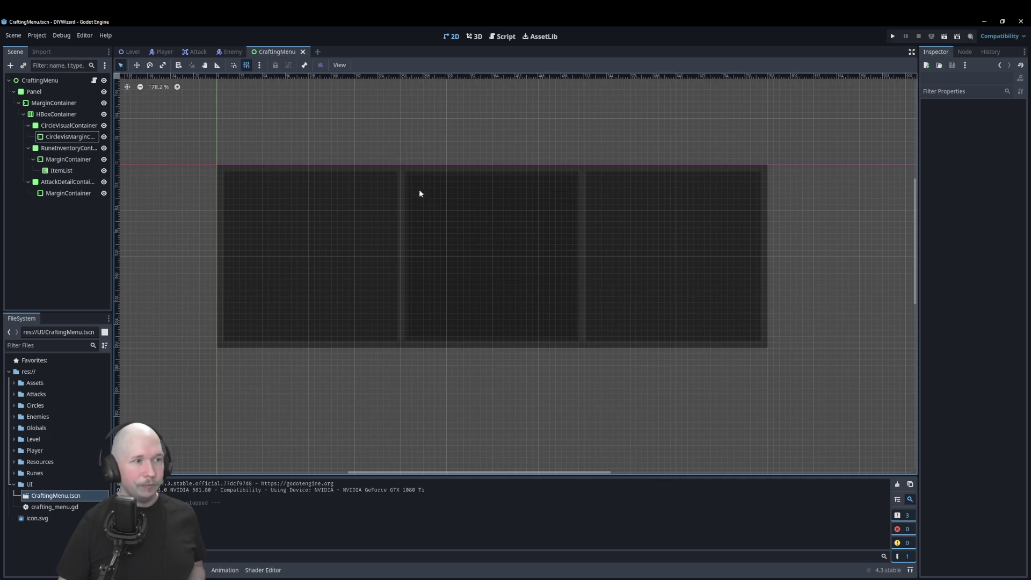
left_click(61, 171)
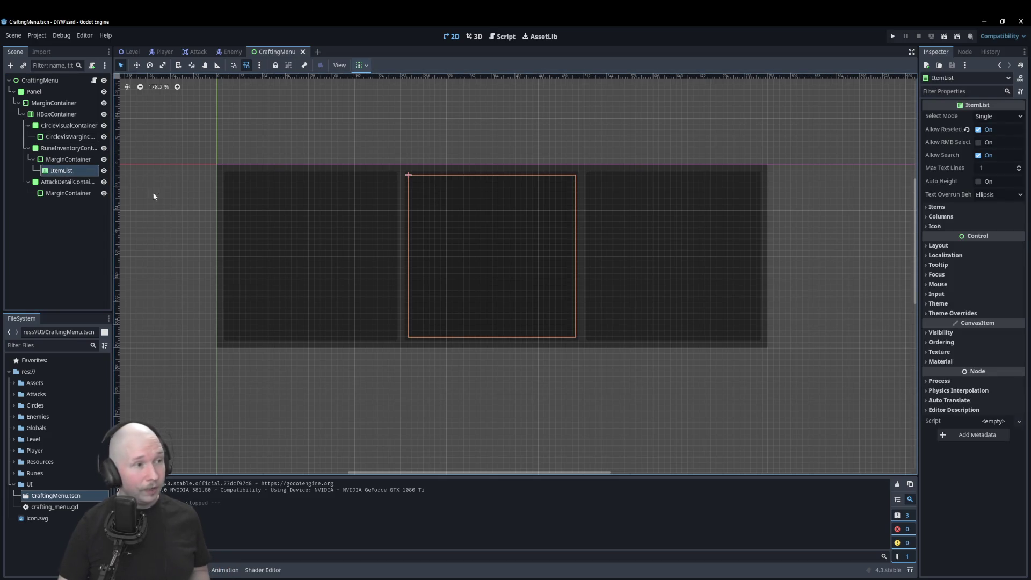
left_click(617, 204)
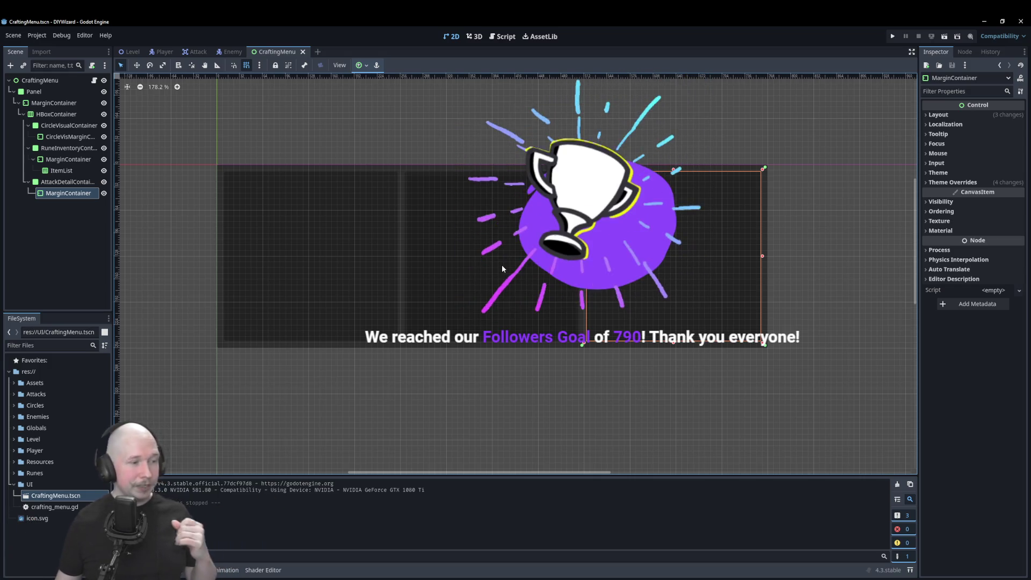
left_click(325, 139)
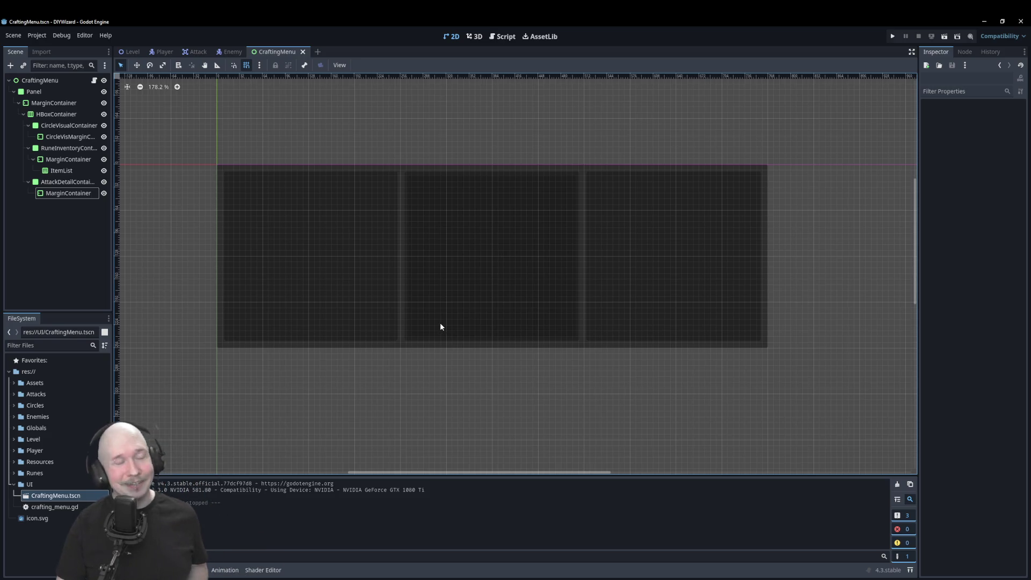
left_click(59, 138)
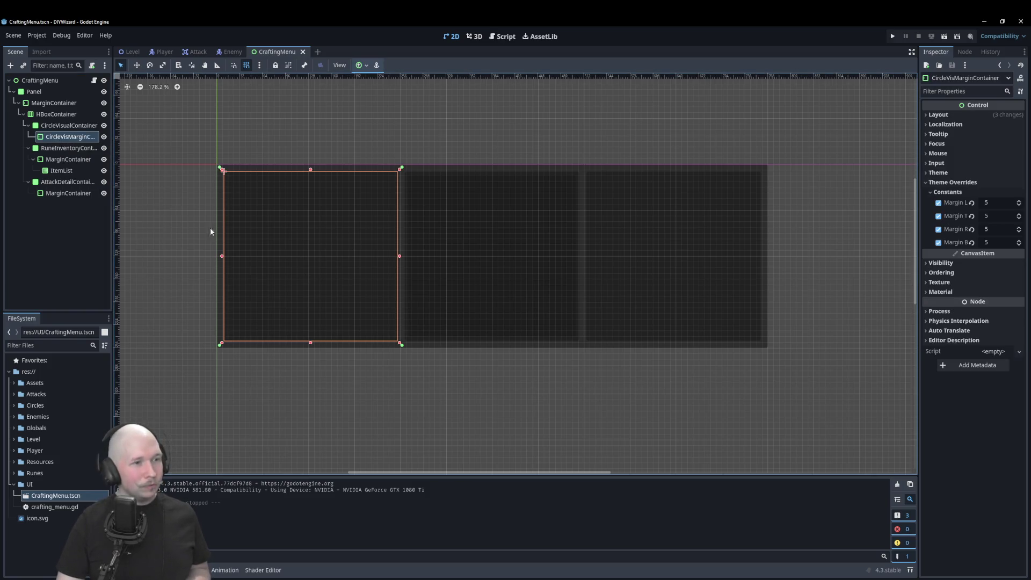
- Open the Add Child Node dialog for CircleVisMarginContainer and browse the Control node types
scroll(176, 235, "up", 3)
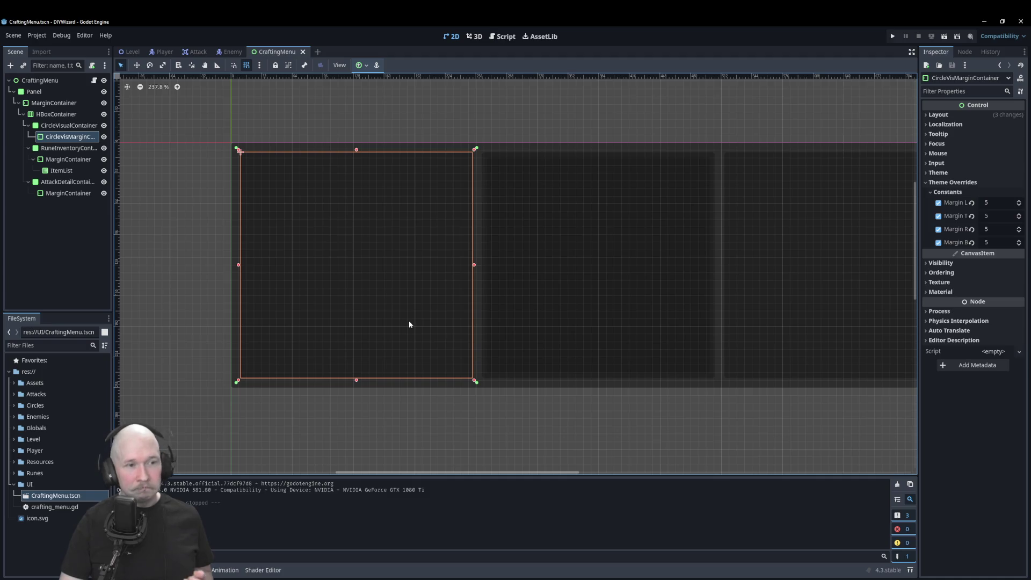
scroll(346, 301, "up", 2)
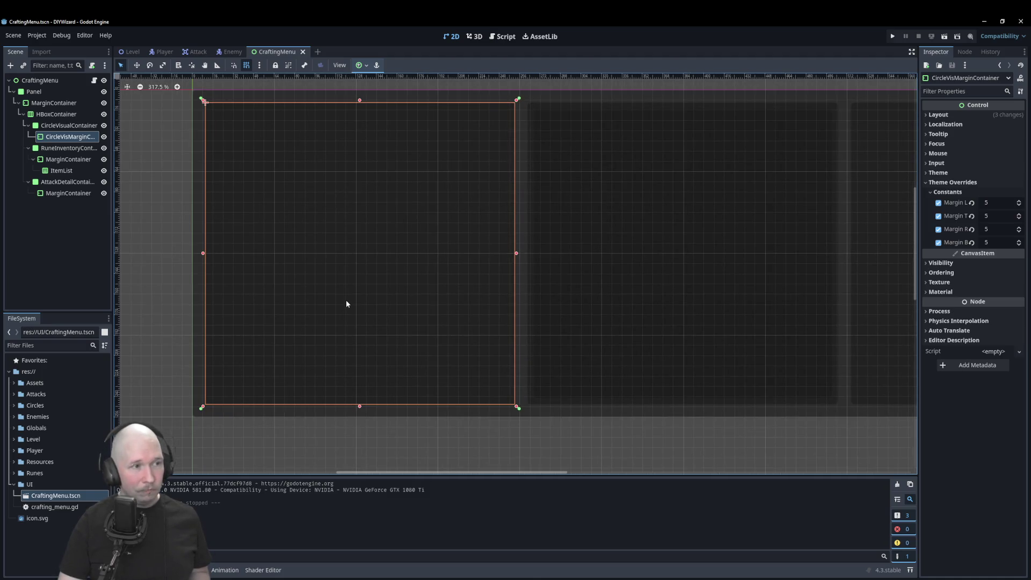
right_click(69, 139)
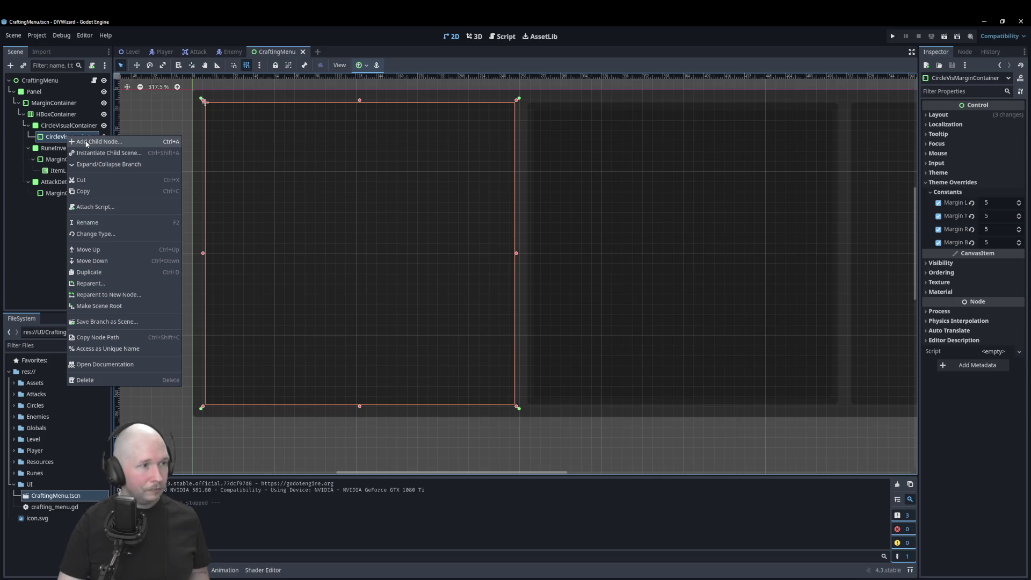
left_click(86, 142)
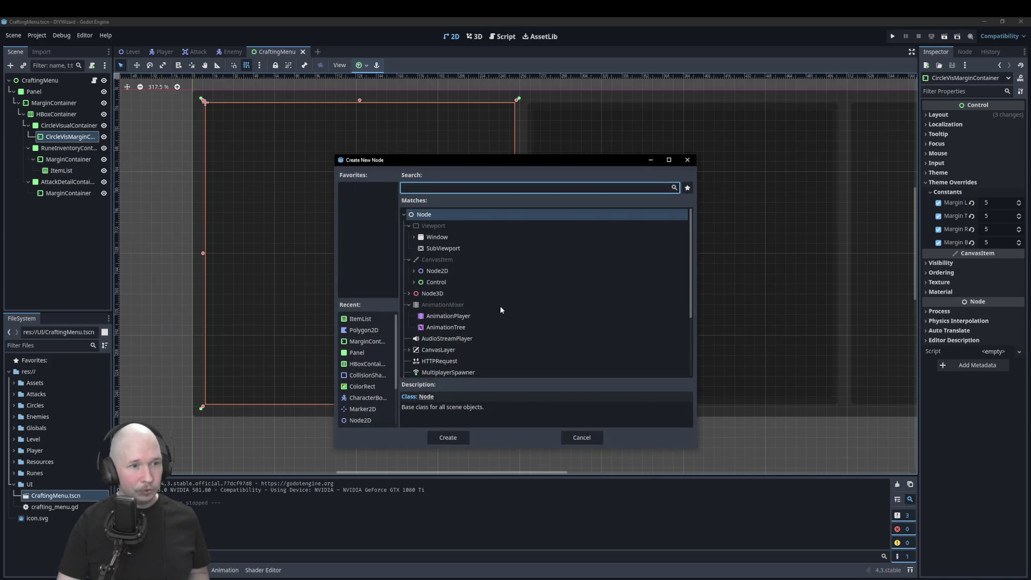
left_click(413, 282)
scroll(452, 292, "down", 3)
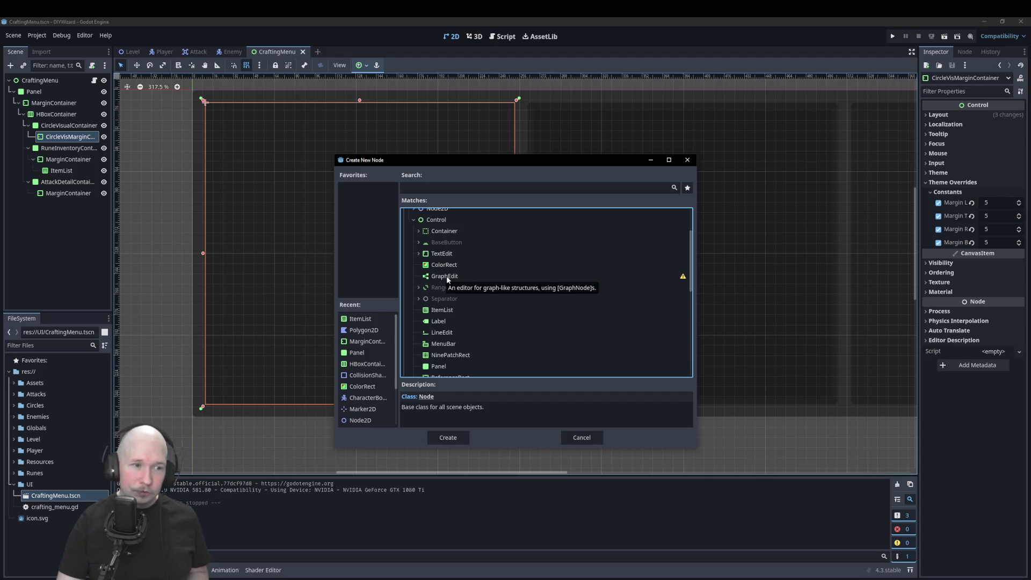
mouse_move(683, 280)
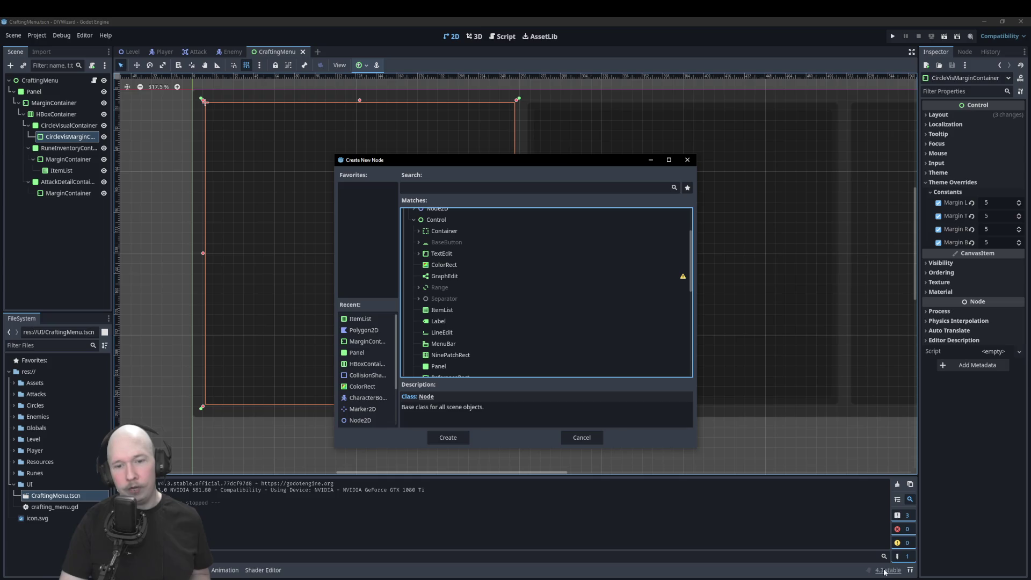
scroll(490, 271, "down", 3)
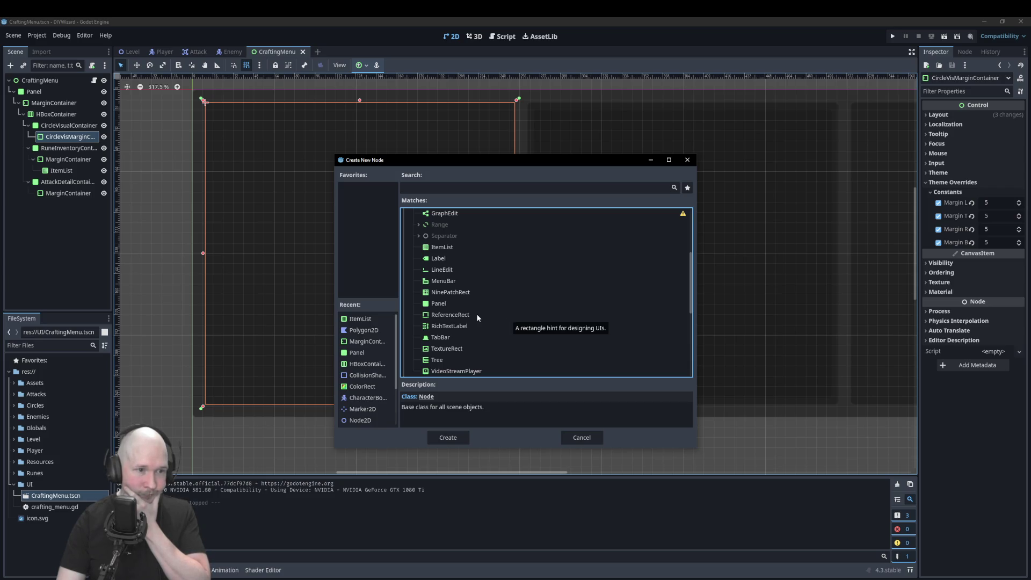
scroll(477, 317, "down", 1)
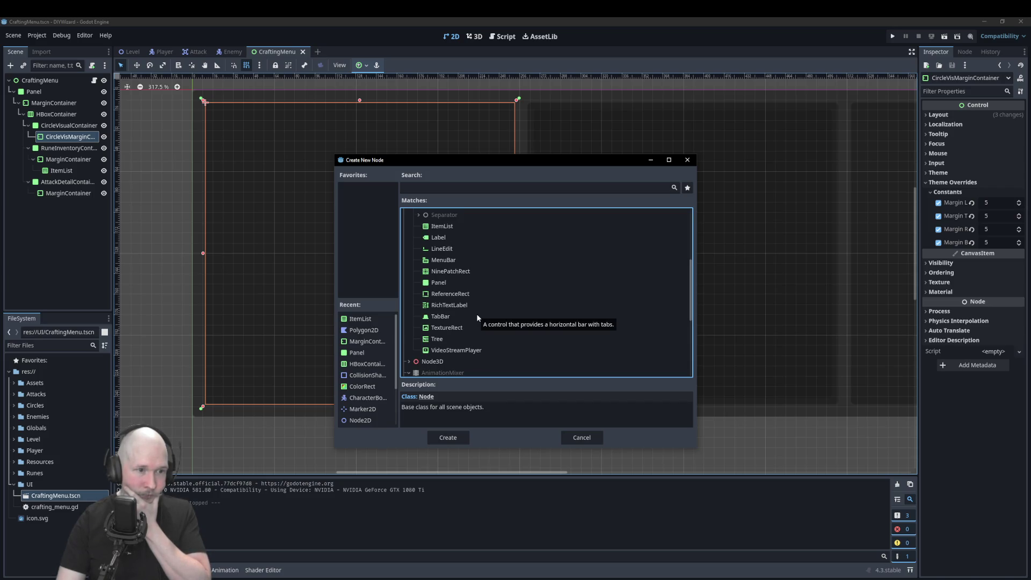
scroll(477, 317, "down", 3)
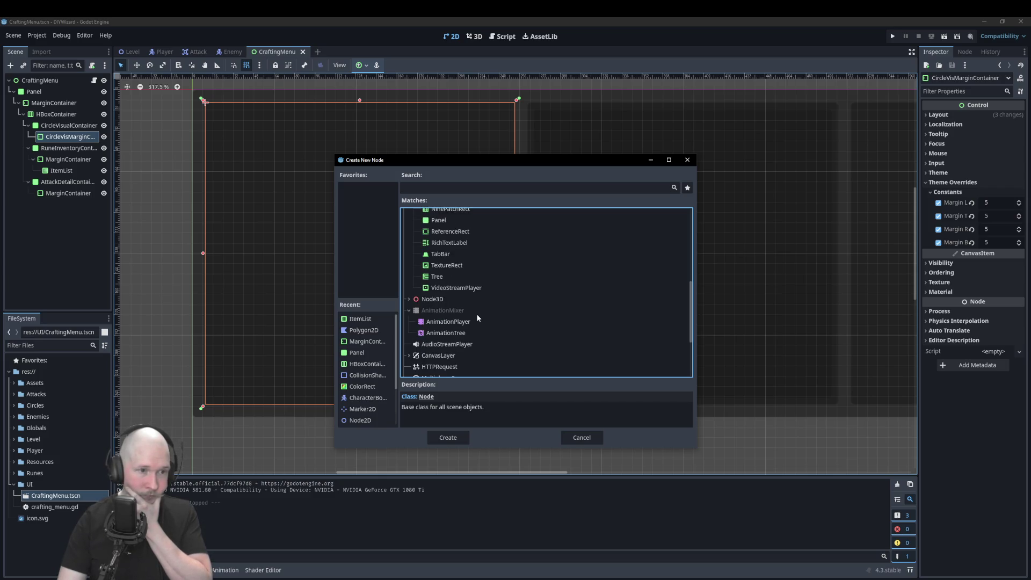
scroll(477, 317, "up", 4)
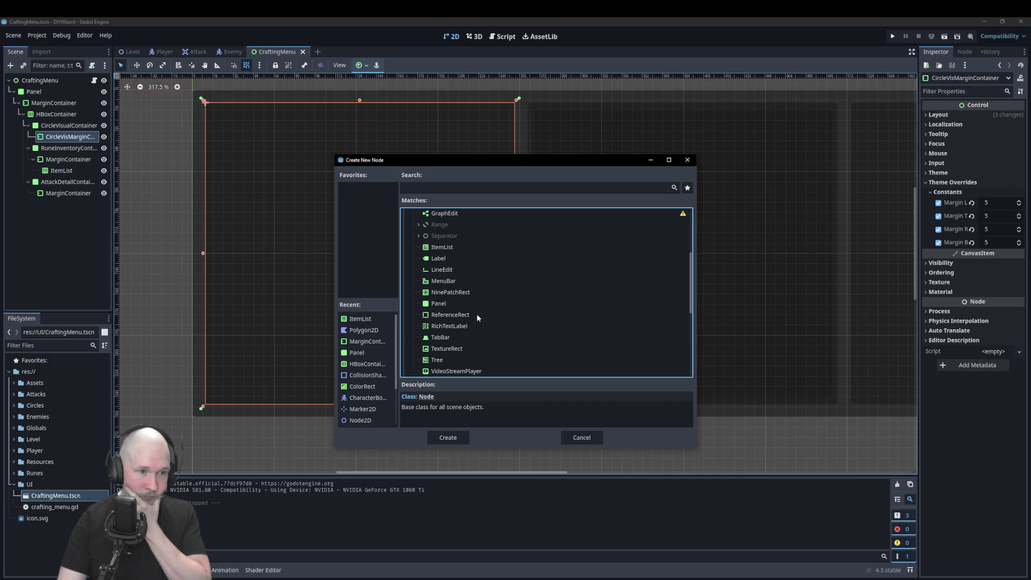
scroll(476, 317, "up", 5)
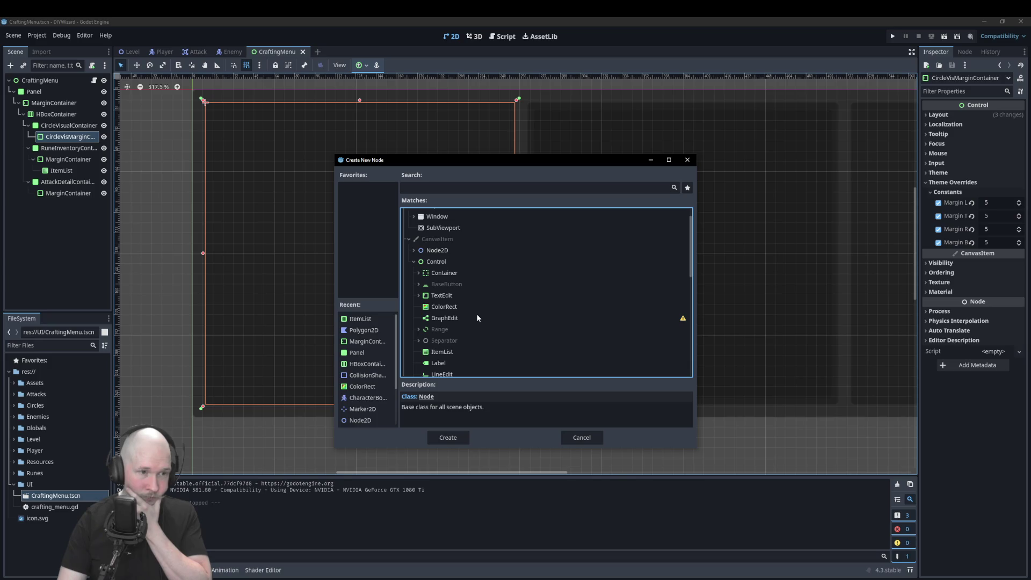
scroll(476, 317, "down", 1)
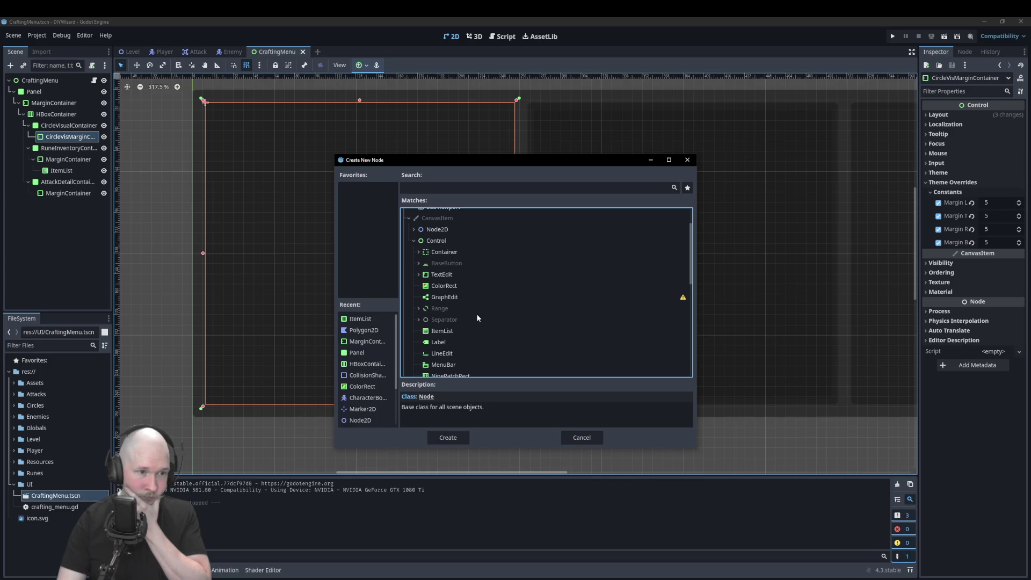
scroll(477, 317, "down", 3)
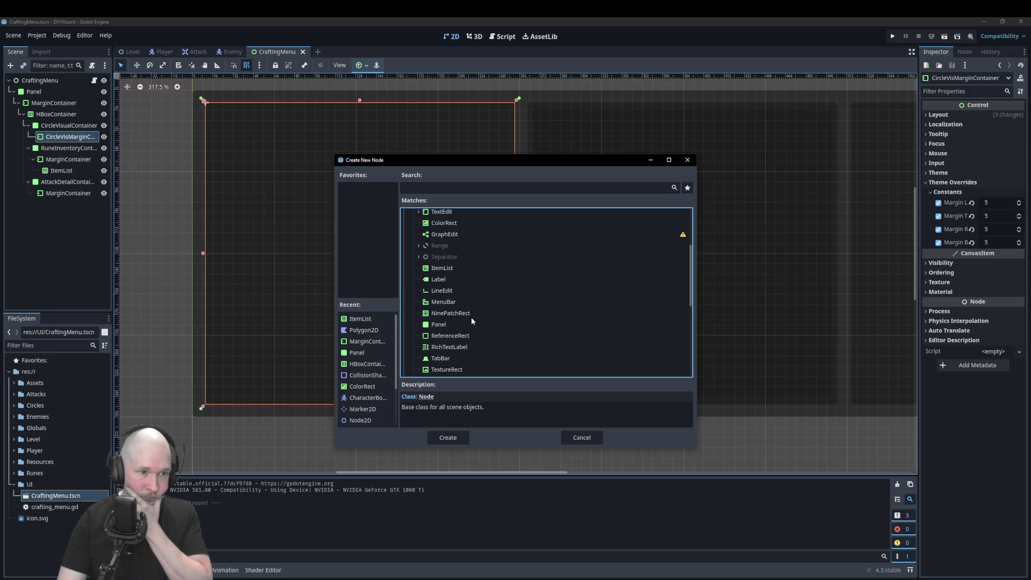
scroll(471, 318, "up", 2)
scroll(471, 317, "up", 1)
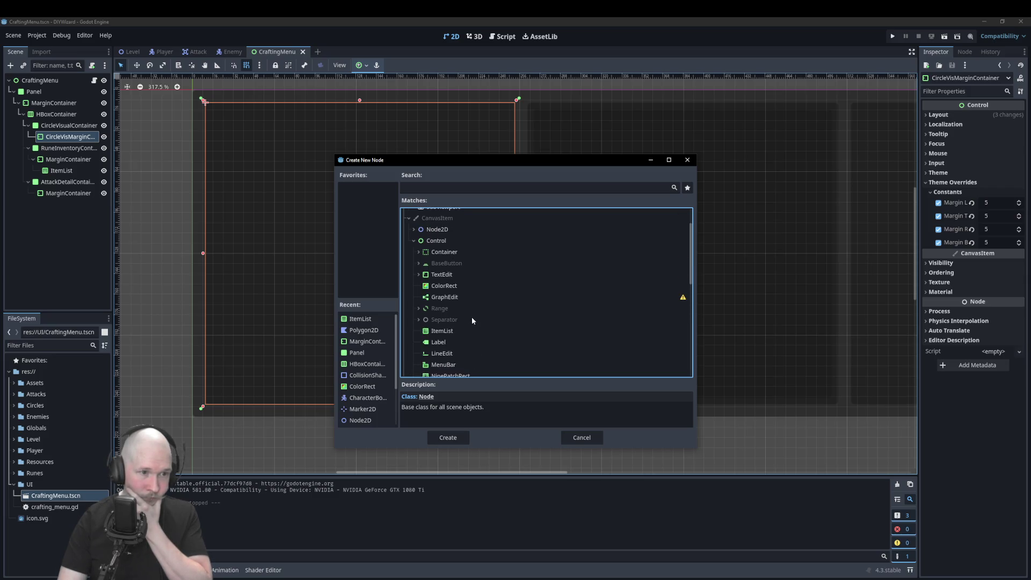
- Pick TextureRect from the Container branch and create it under CircleVisMarginContainer
left_click(418, 252)
scroll(472, 263, "down", 2)
scroll(472, 263, "down", 1)
scroll(472, 263, "up", 1)
scroll(472, 263, "down", 2)
scroll(471, 266, "down", 6)
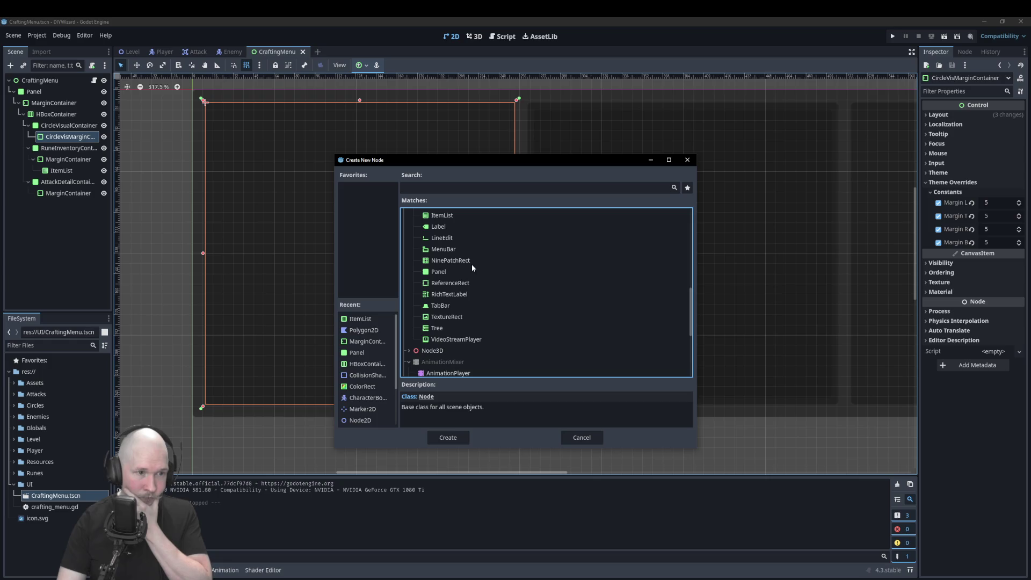
scroll(456, 327, "down", 1)
left_click(451, 317)
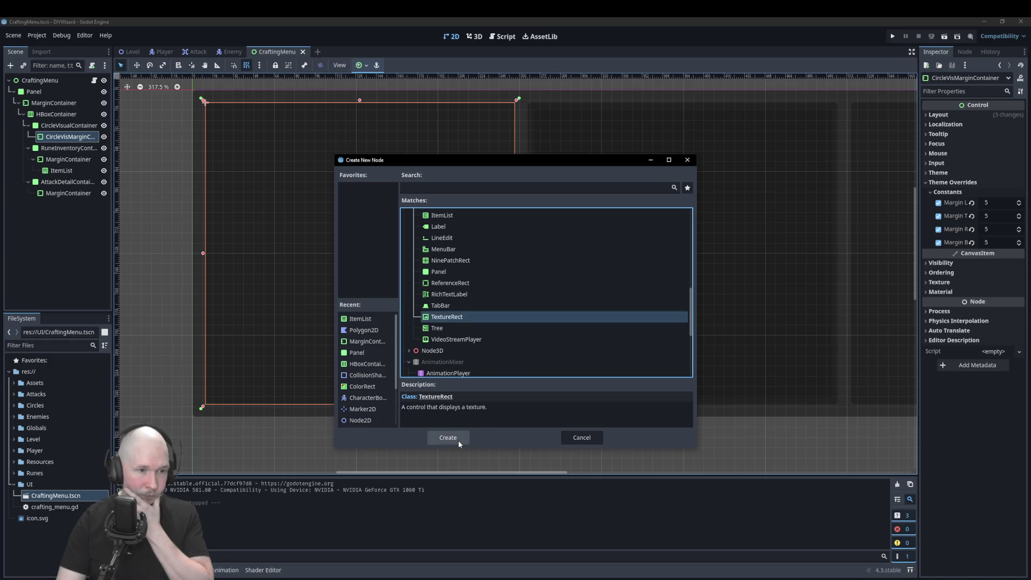
left_click(458, 439)
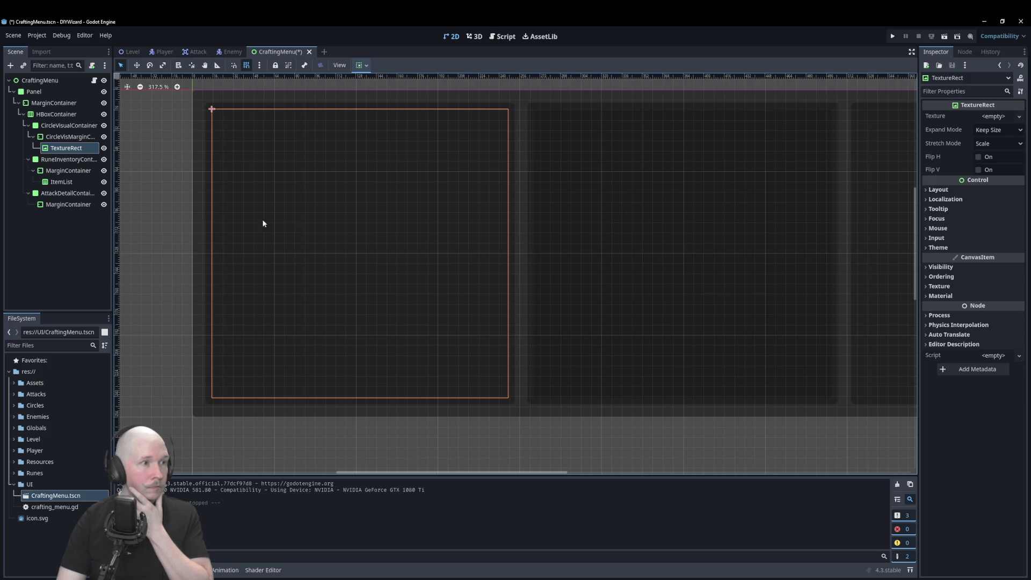
- Add a VBoxContainer under CircleVisMarginContainer via a 'vbo' search and drag TextureRect into it
right_click(65, 140)
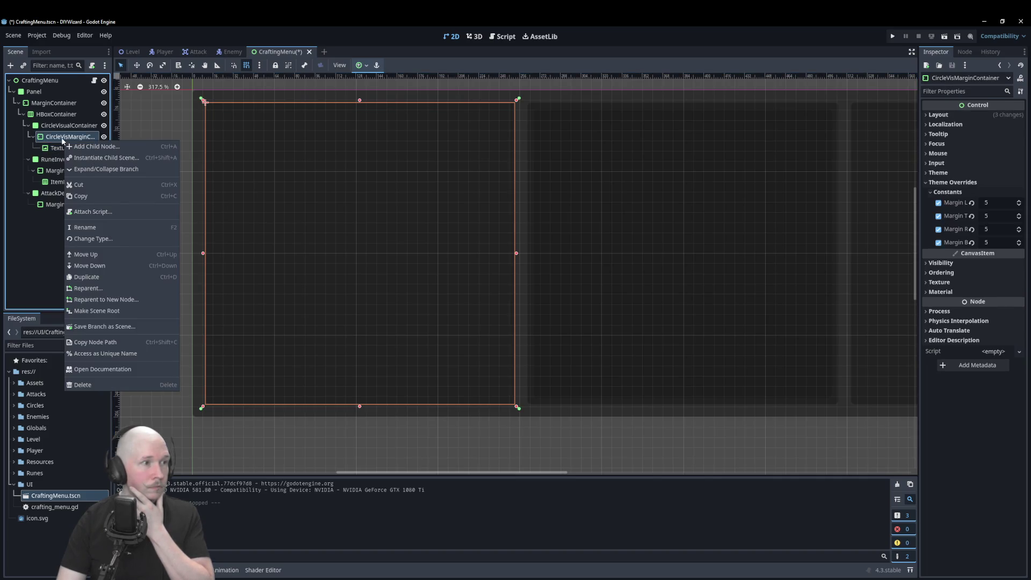
key("Escape")
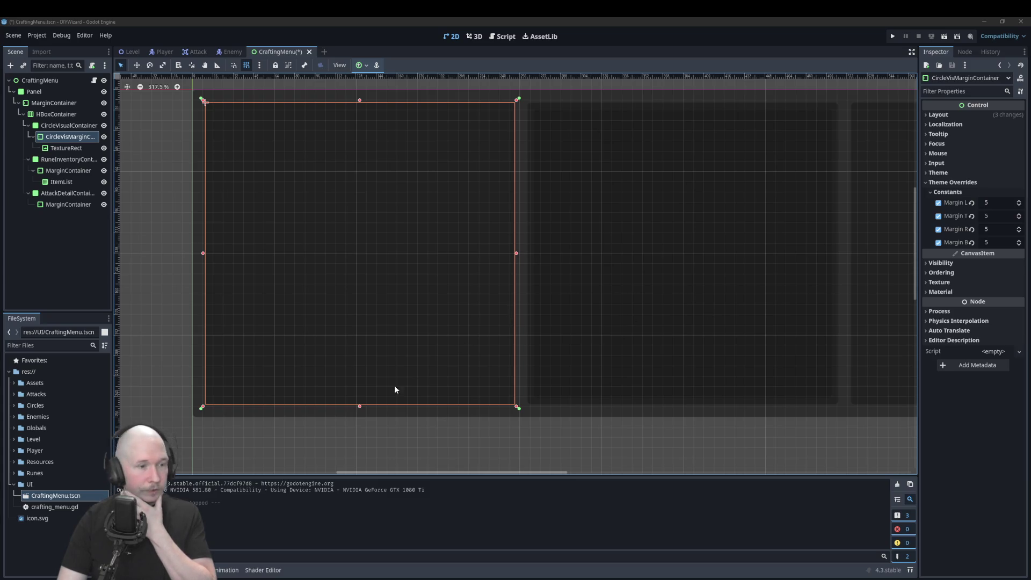
left_click(66, 227)
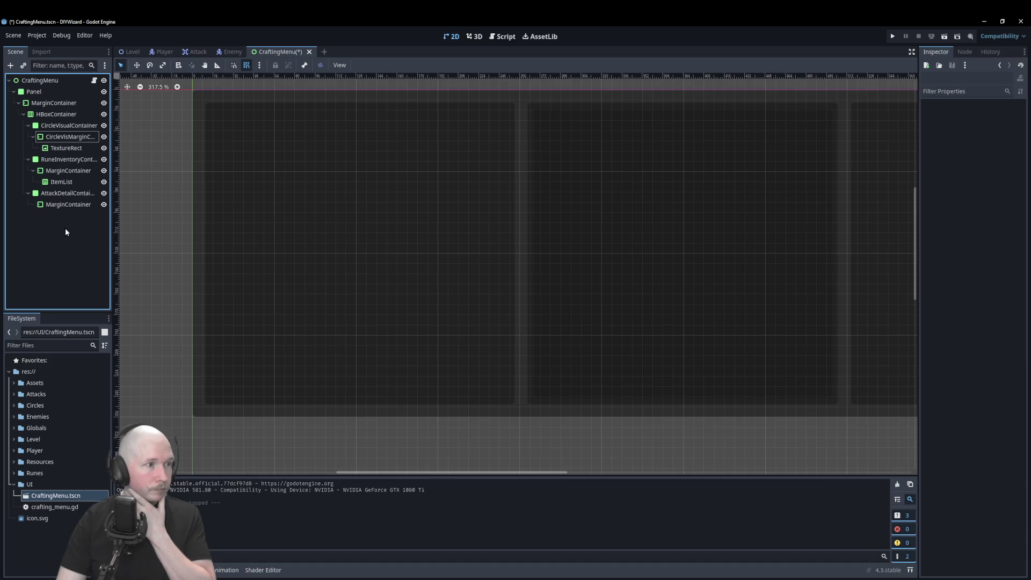
right_click(67, 136)
left_click(97, 147)
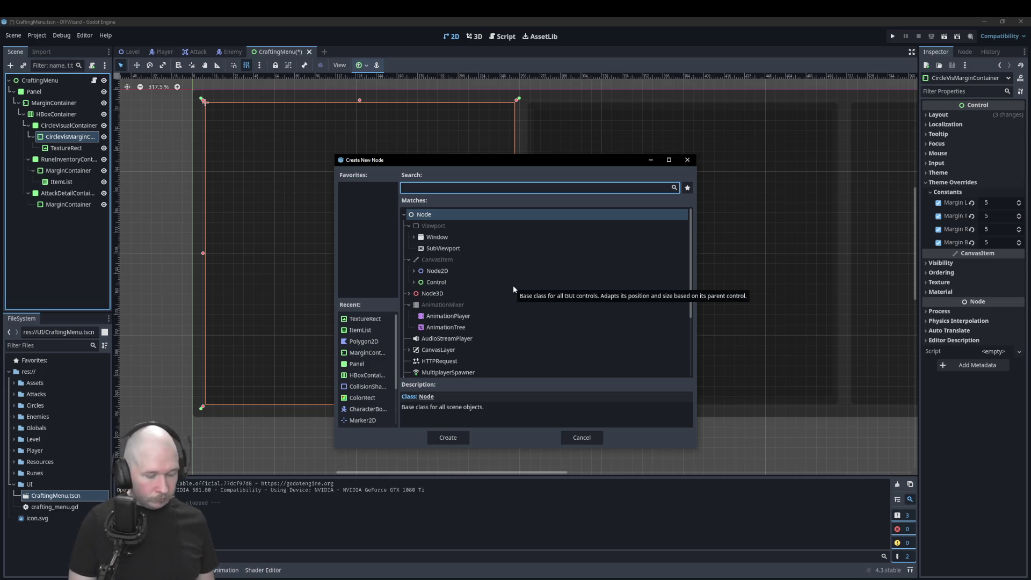
type("vbo")
key("Return")
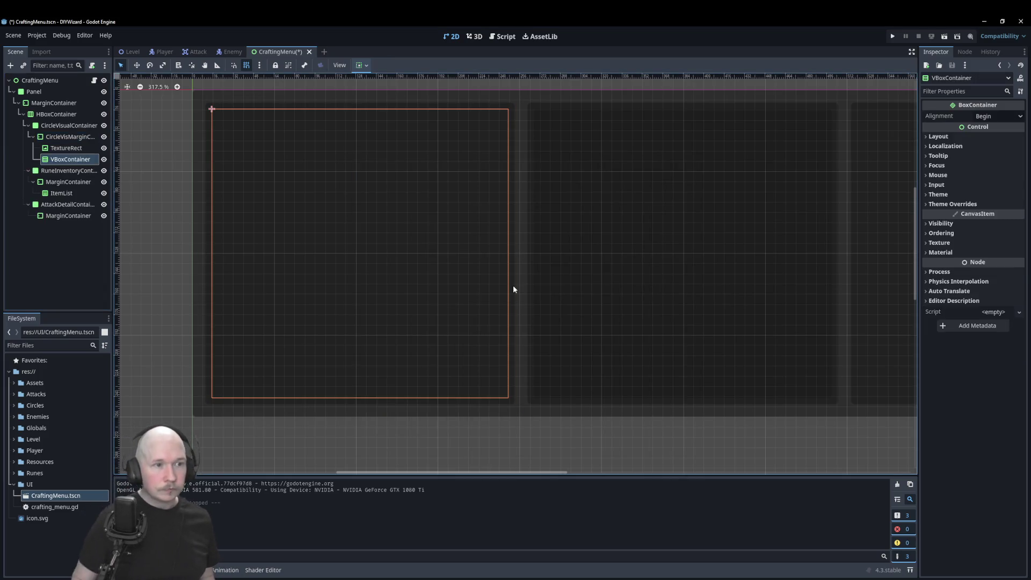
left_click_drag(67, 149, 65, 161)
right_click(63, 146)
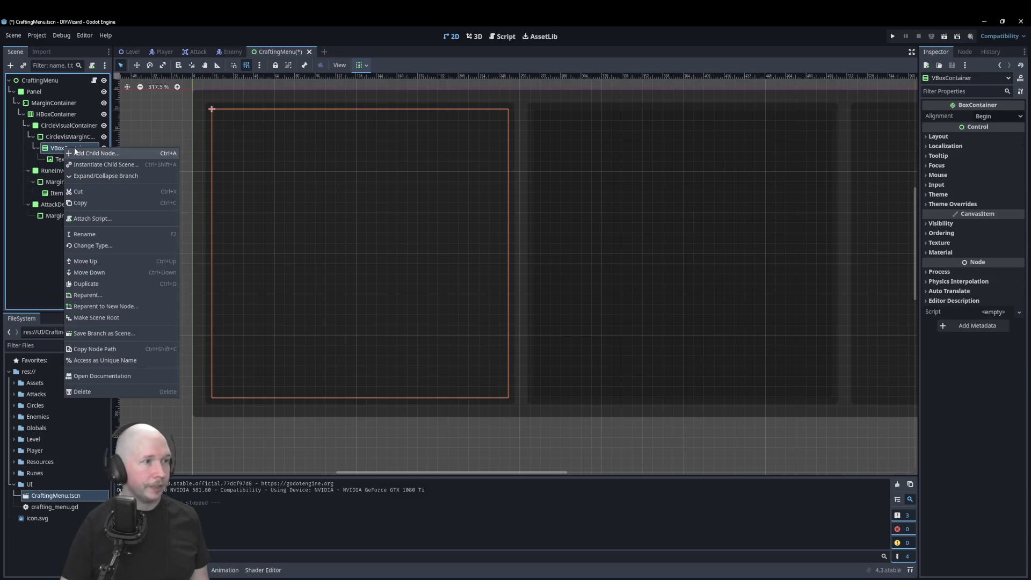
- Add two more TextureRect children to VBoxContainer, making three rune slots
left_click(86, 153)
type("tex")
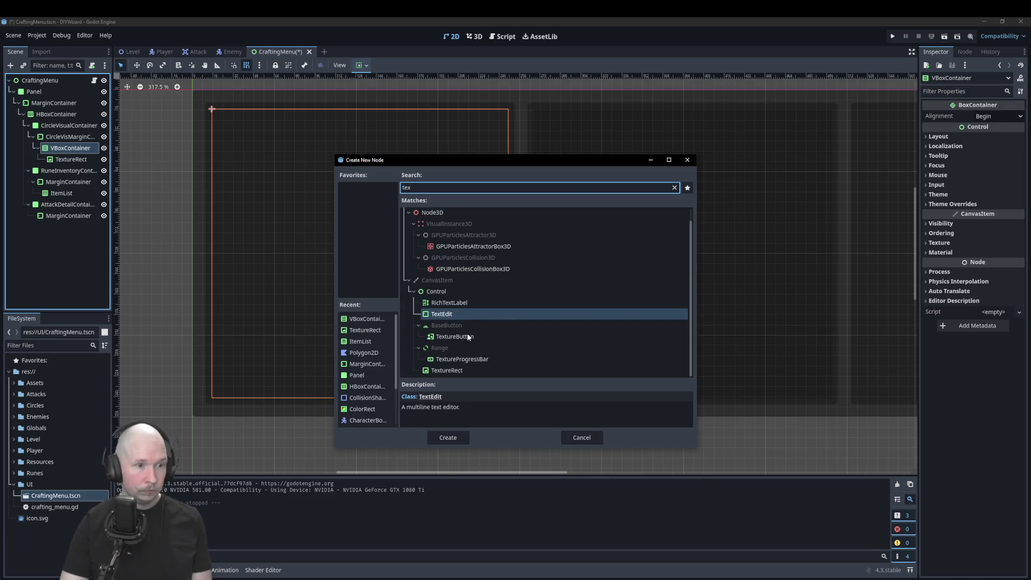
left_click(467, 337)
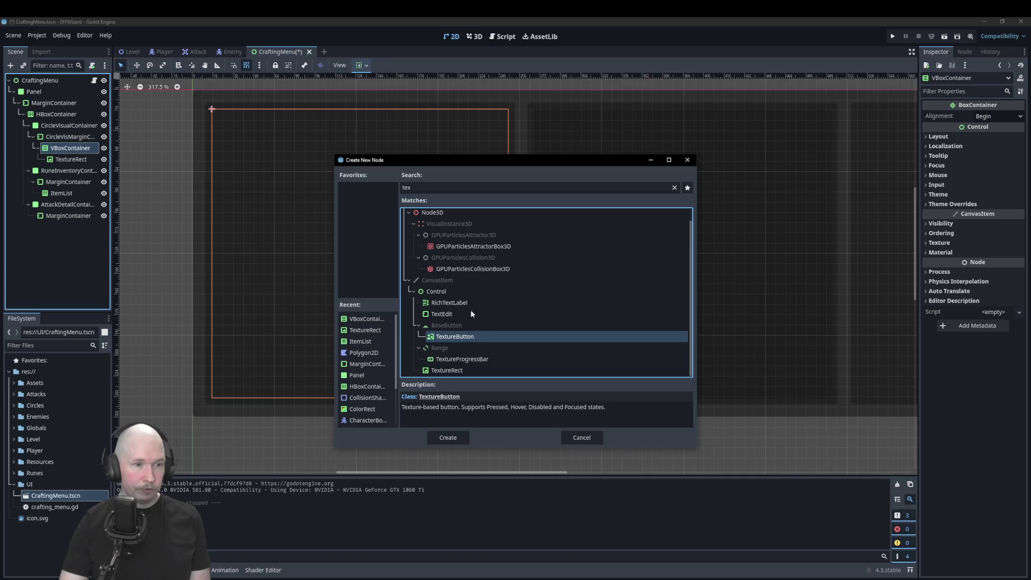
left_click(449, 371)
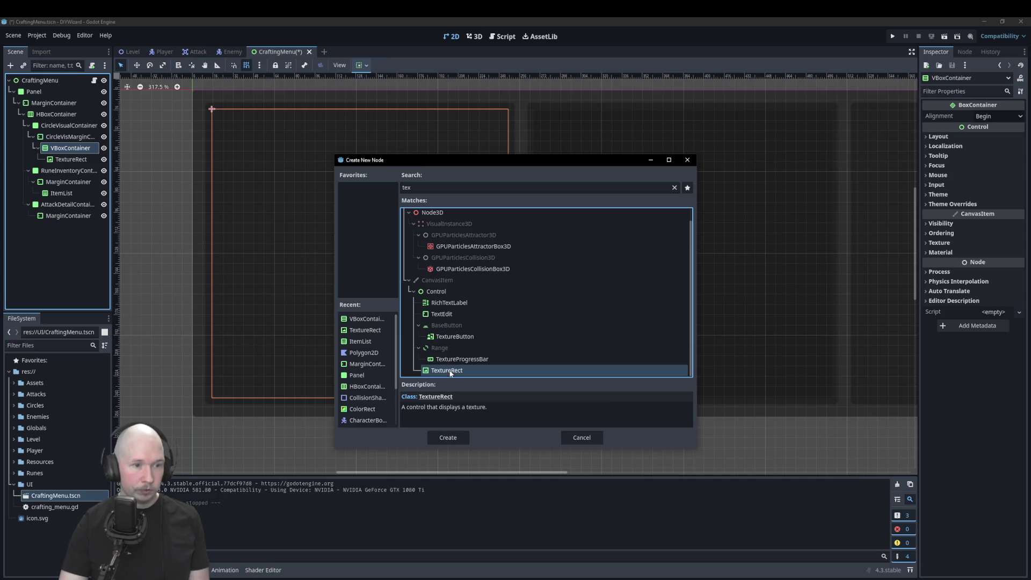
left_click(448, 439)
right_click(70, 150)
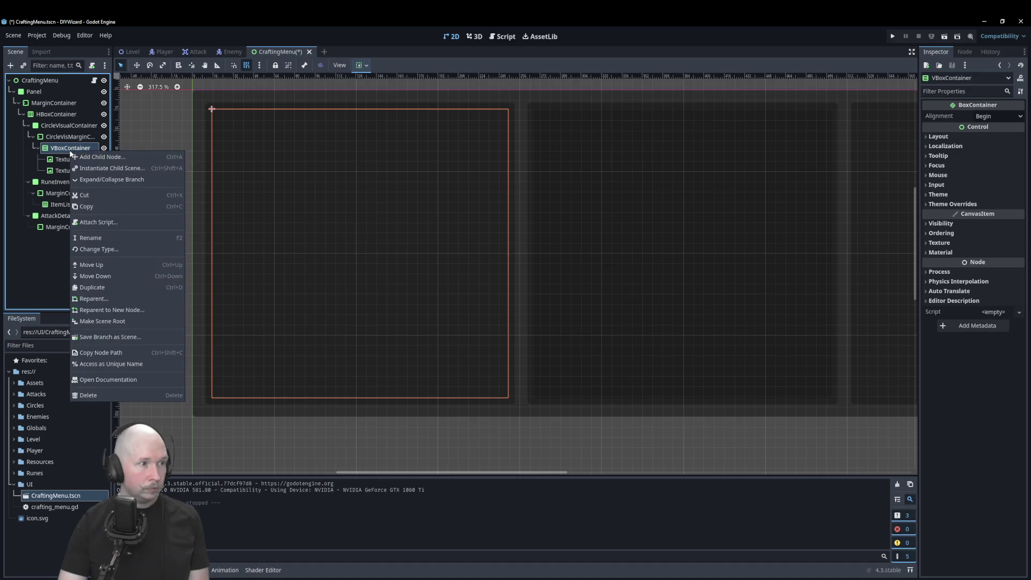
left_click(97, 157)
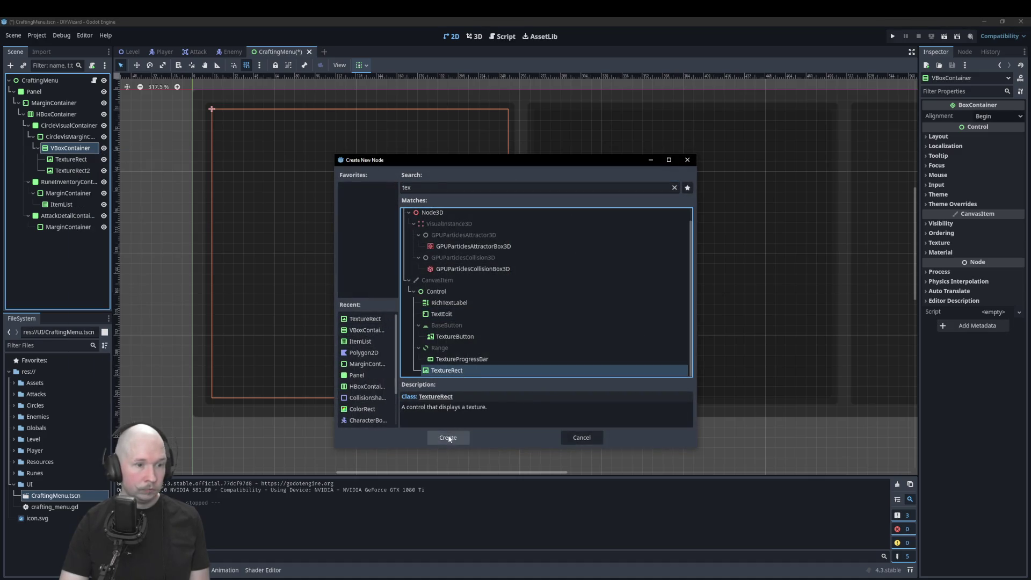
left_click(445, 436)
left_click(68, 160)
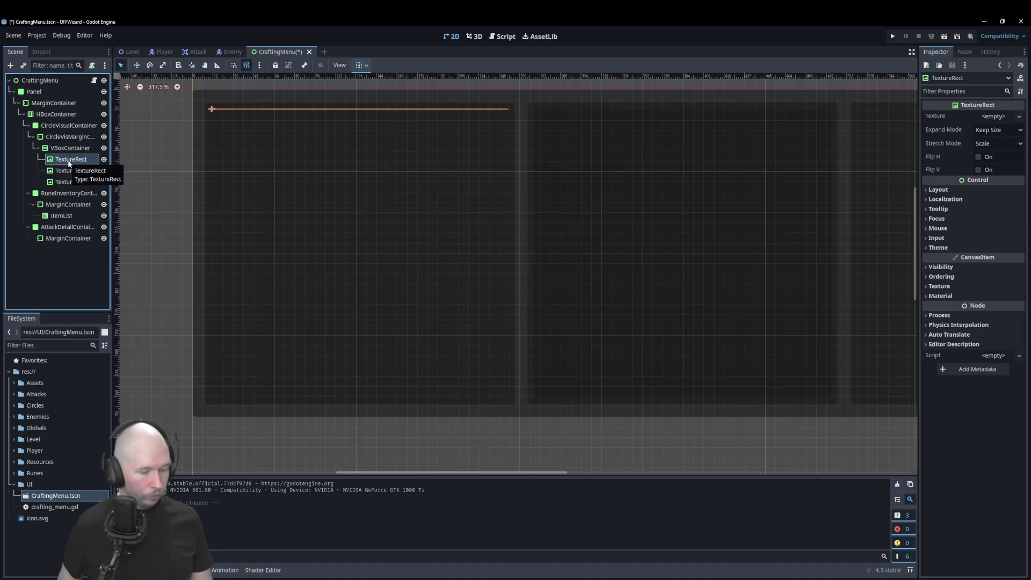
- Rename the first TextureRect to RuneContainer1
key("F1")
key("Escape")
key("F2")
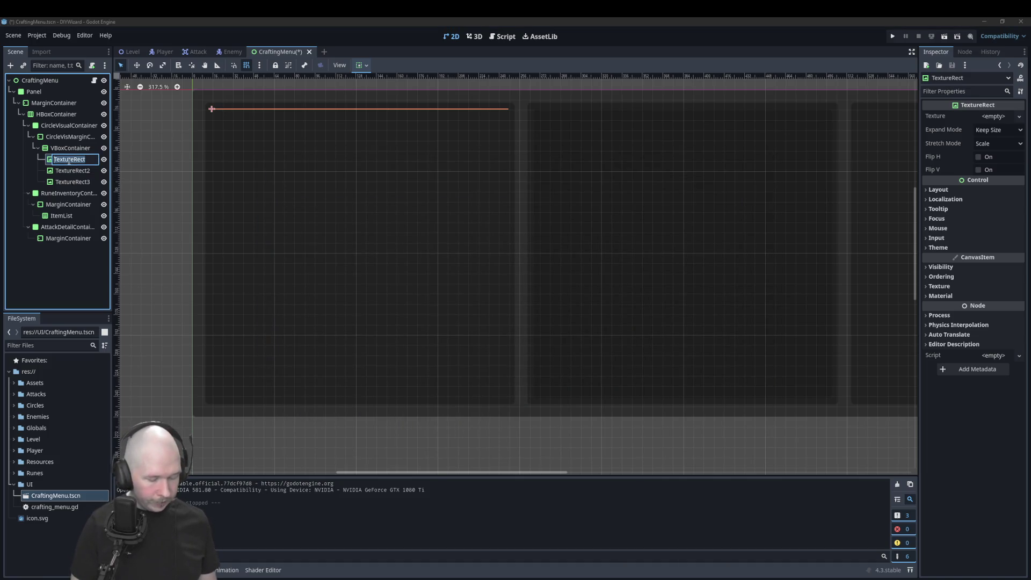
type("RuneContainer1")
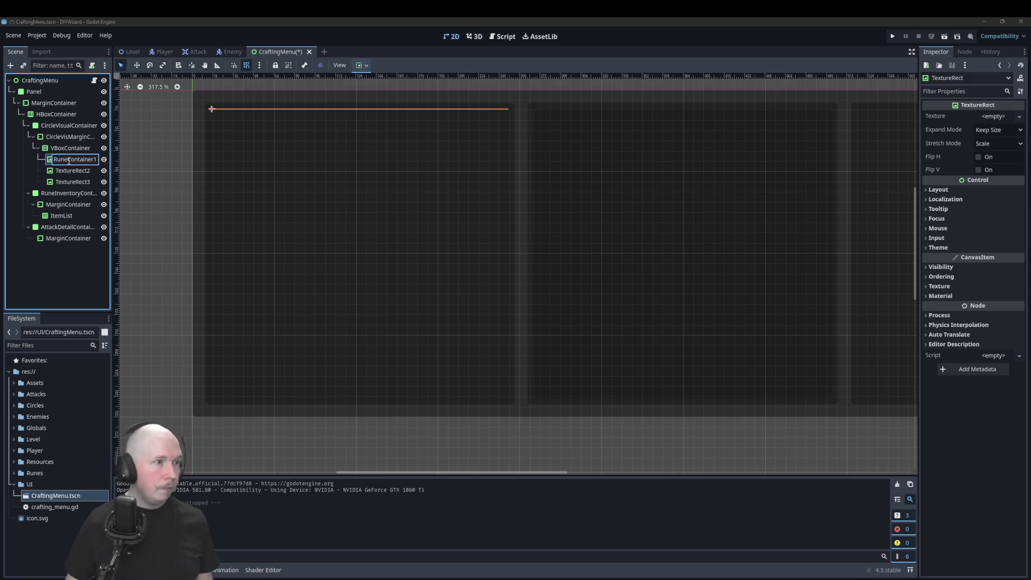
key("Return")
- Rename the other two TextureRects to RuneContainer2 and RuneContainer3
right_click(74, 171)
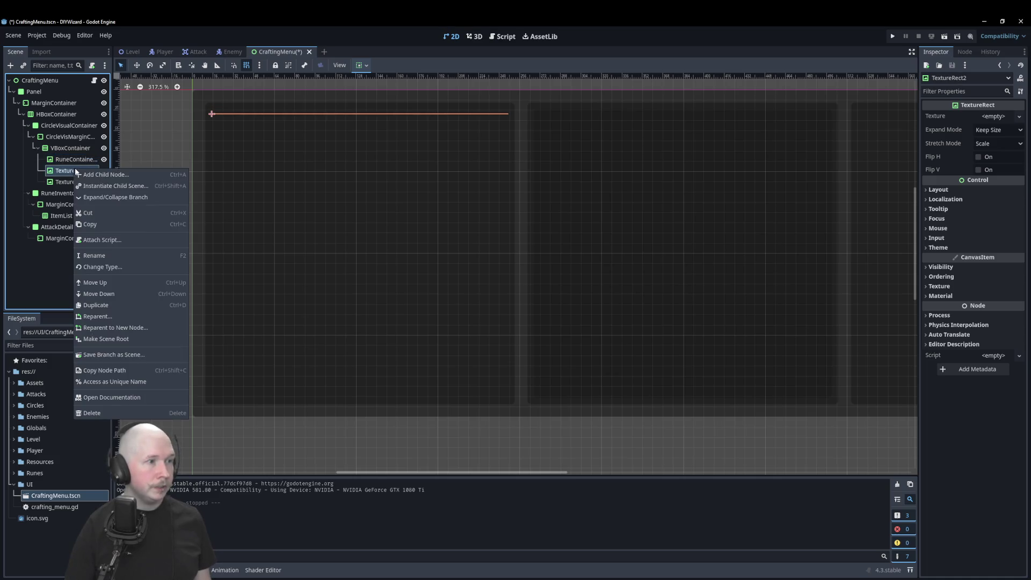
left_click(86, 174)
type("Run")
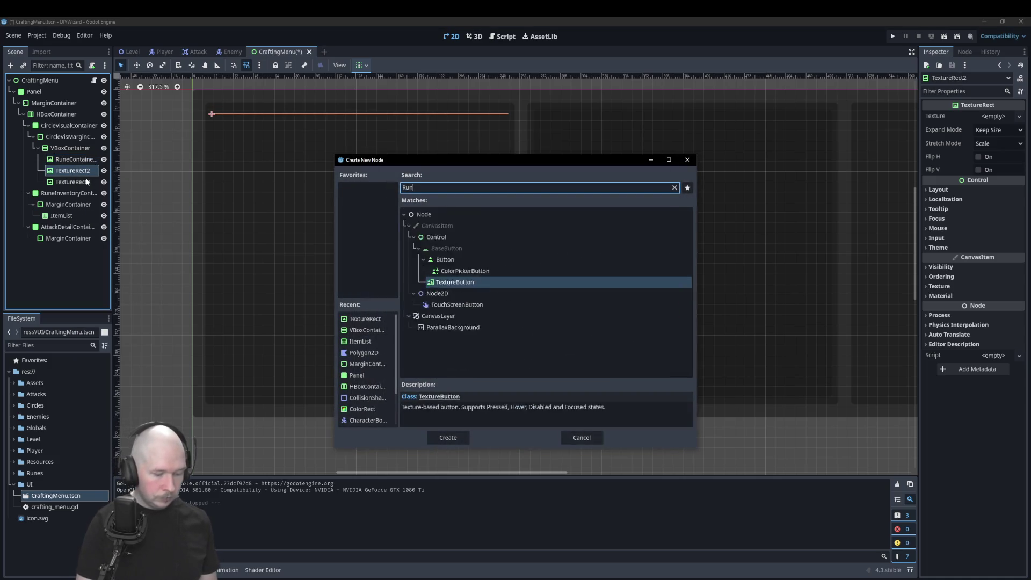
type("eContainer")
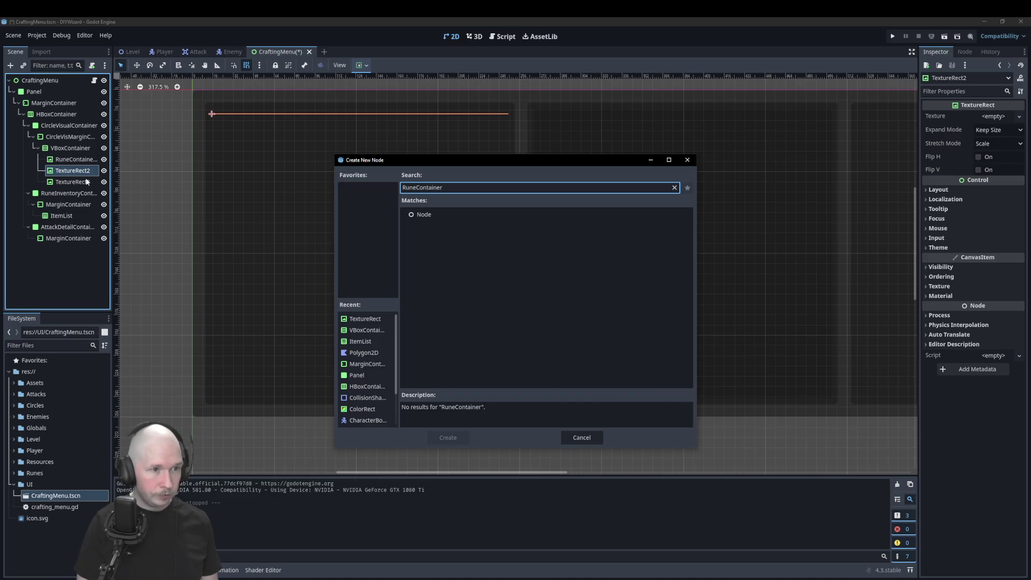
type("2")
key("ctrl+a")
key("ctrl+c")
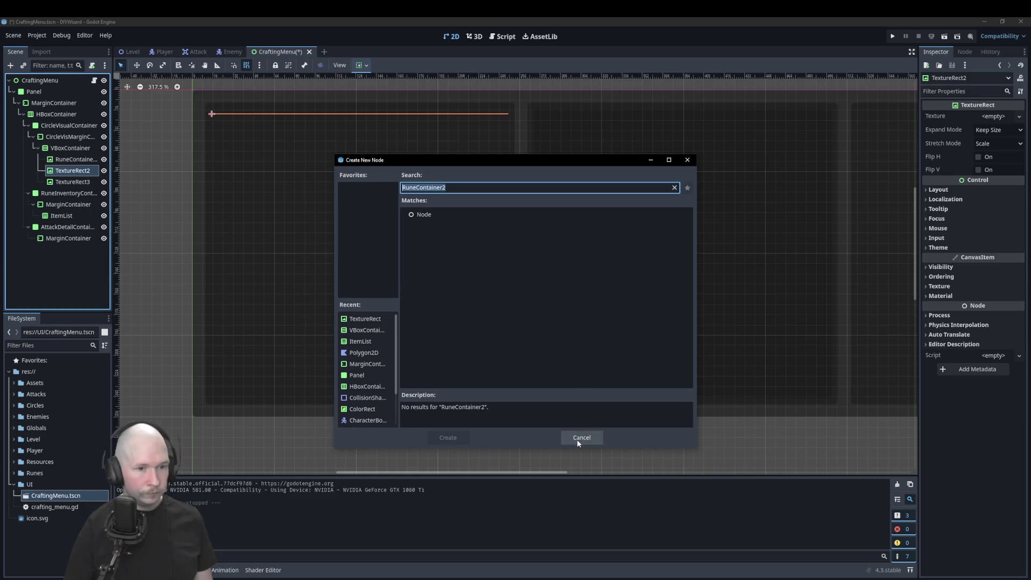
left_click(577, 442)
key("F2")
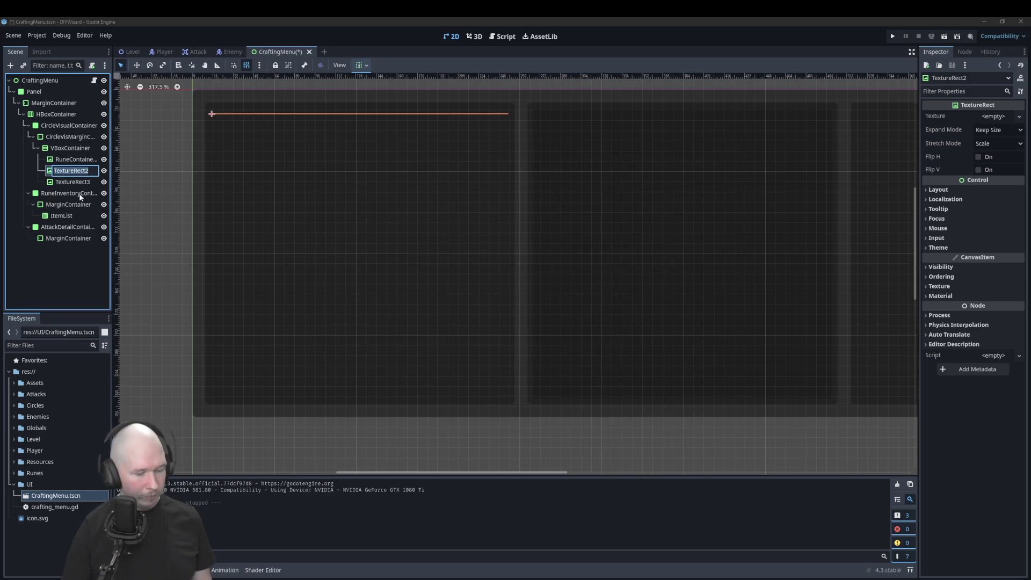
key("ctrl+v")
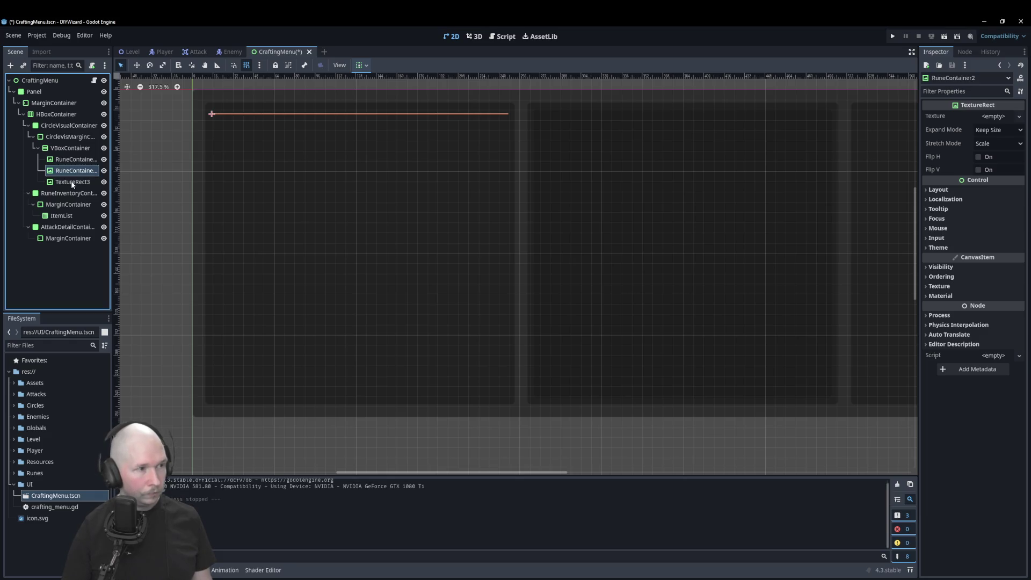
left_click(71, 182)
key("F2")
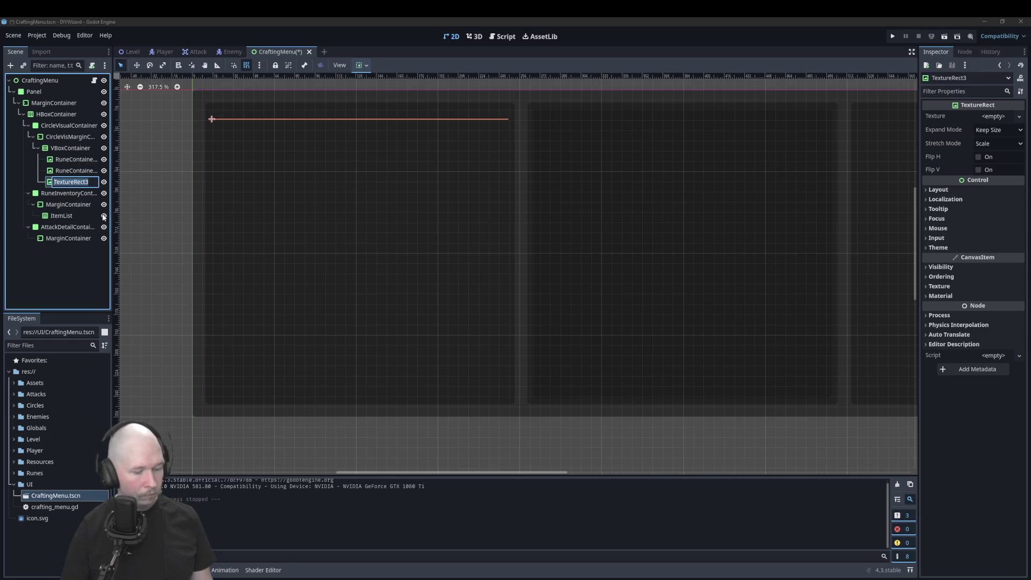
key("ctrl+v")
key("Return")
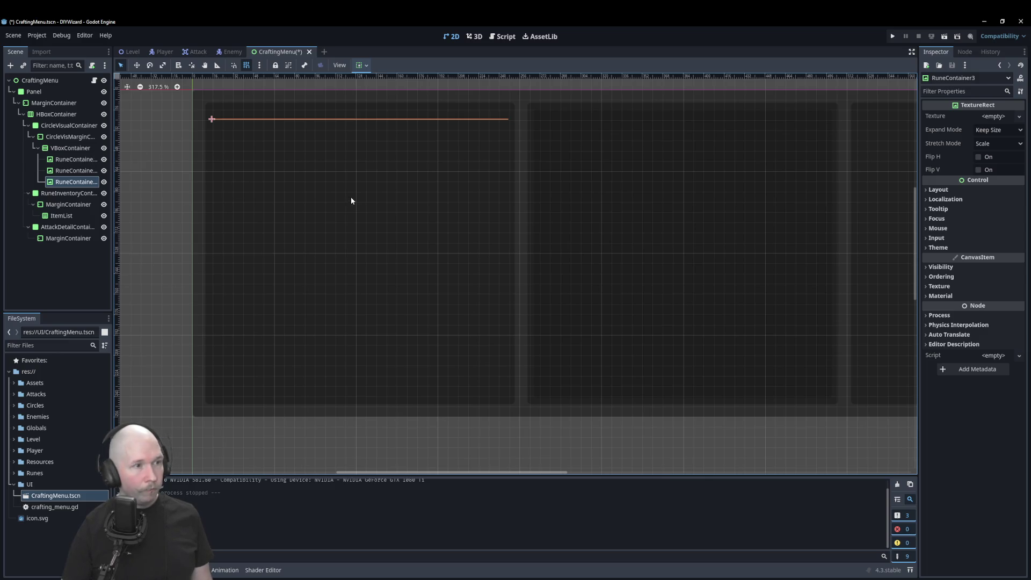
left_click(71, 148)
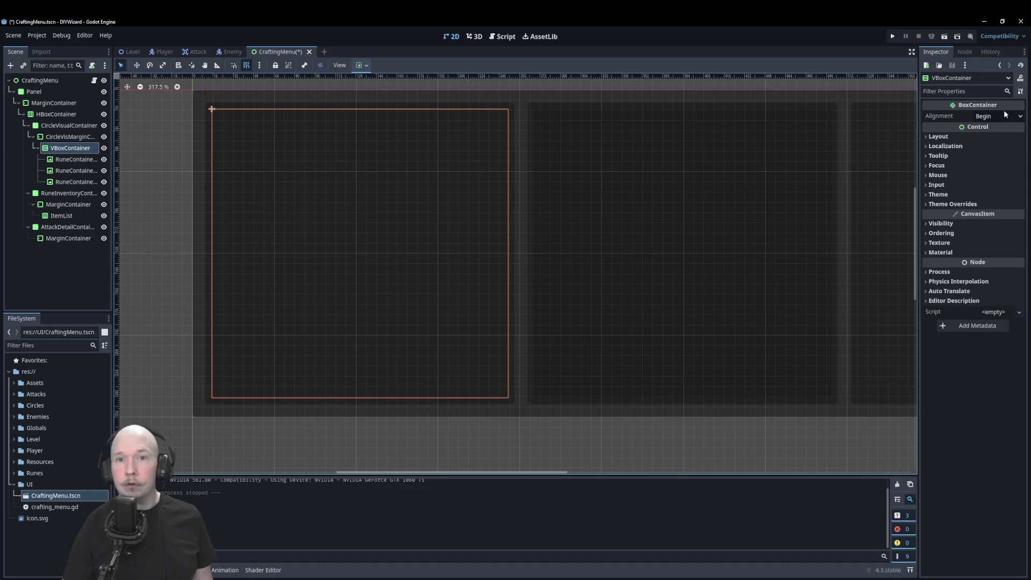
- Set the VBoxContainer's Alignment to Center and check where the rune slots now sit
left_click(998, 116)
left_click(994, 139)
left_click(74, 170)
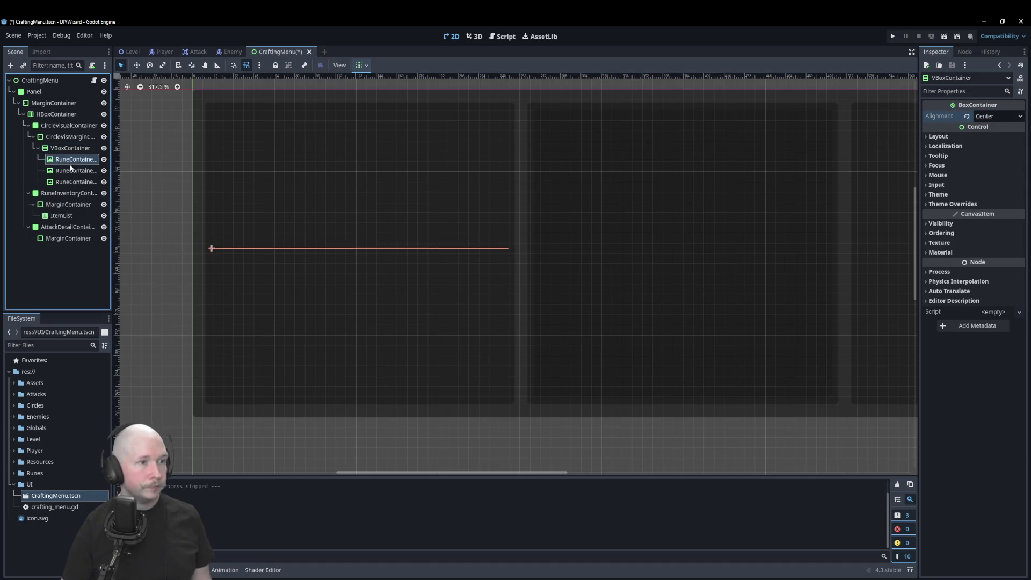
left_click(72, 161)
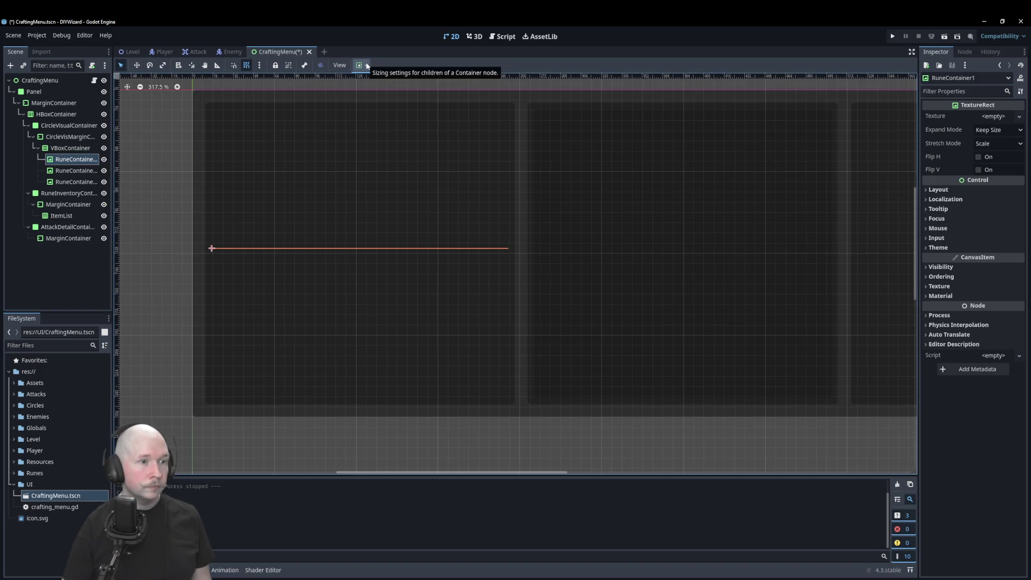
left_click(70, 148)
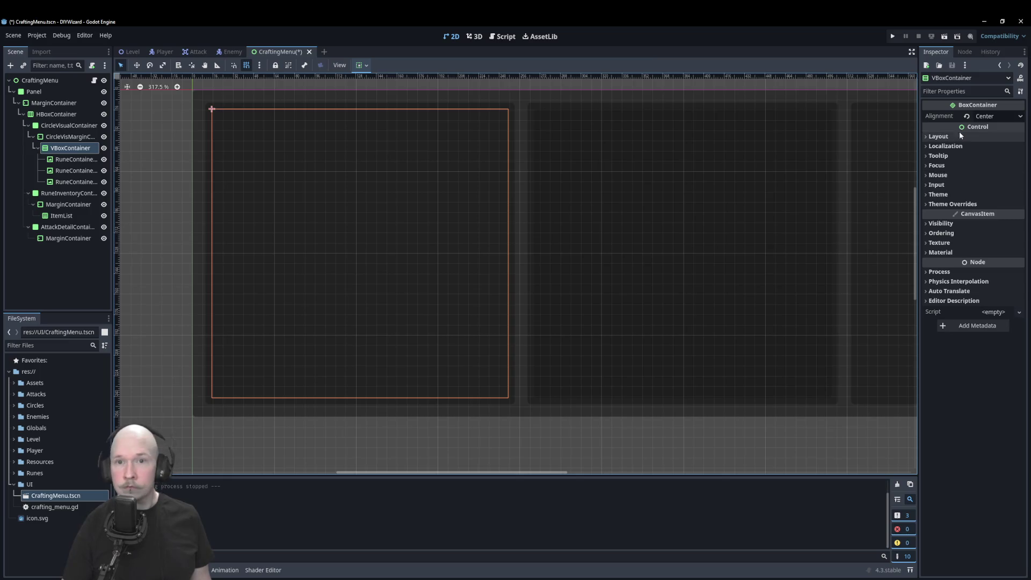
- Enable the VBoxContainer's Separation constant override at 30 and review the spaced rune slots
left_click(951, 204)
left_click(948, 214)
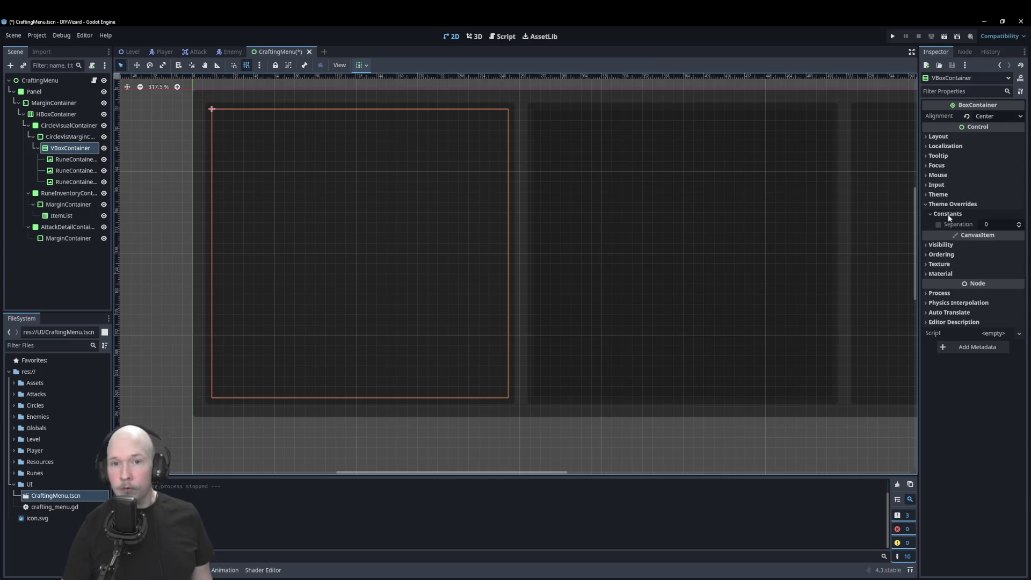
left_click(998, 224)
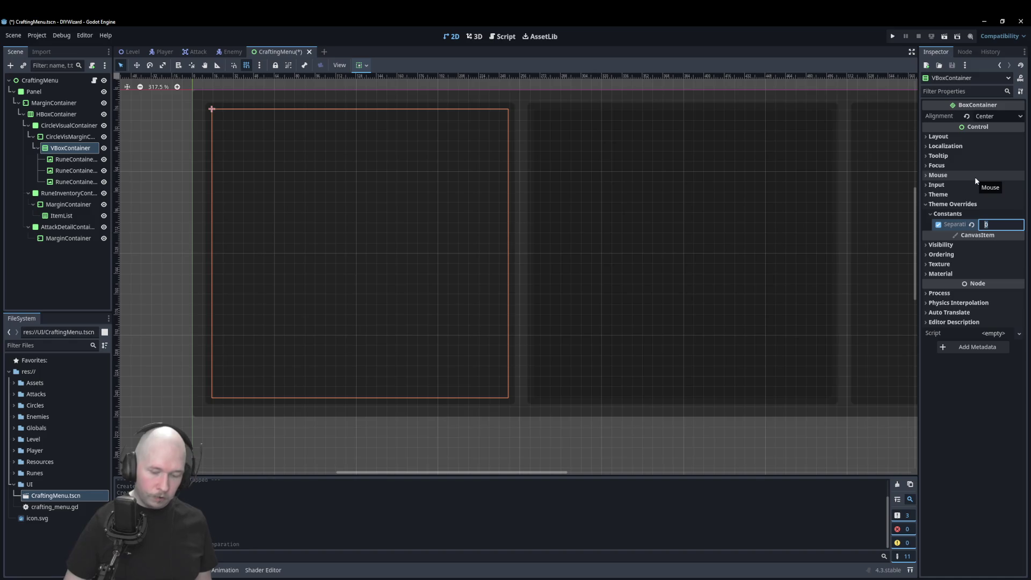
type("30")
key("Return")
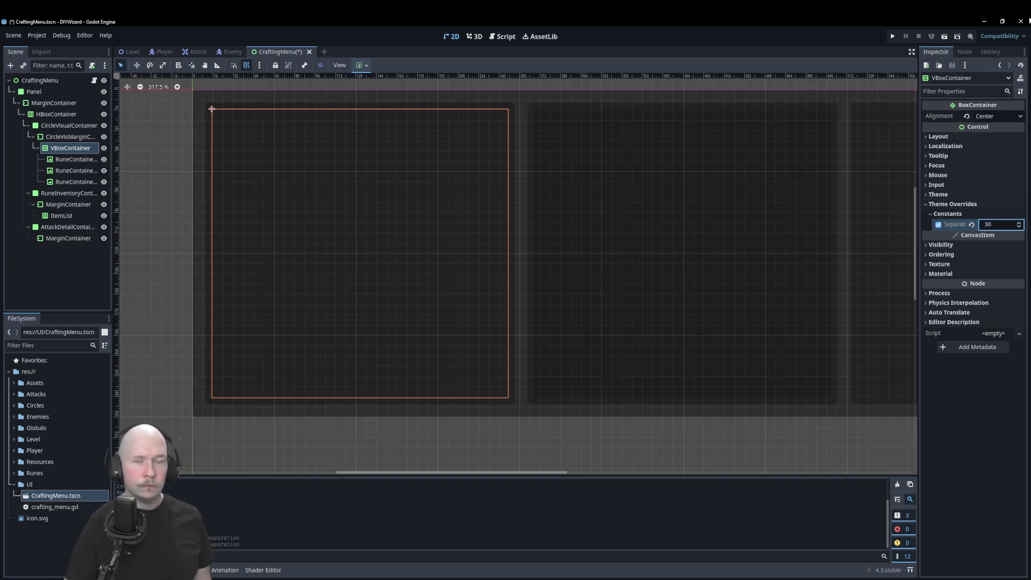
left_click(74, 159)
left_click(75, 171)
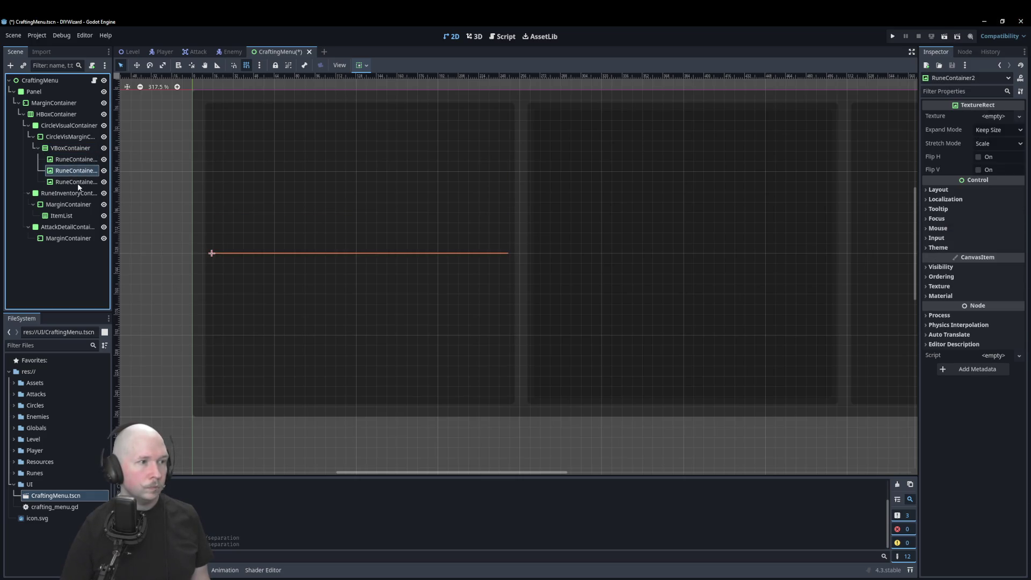
left_click(77, 183)
left_click(148, 179)
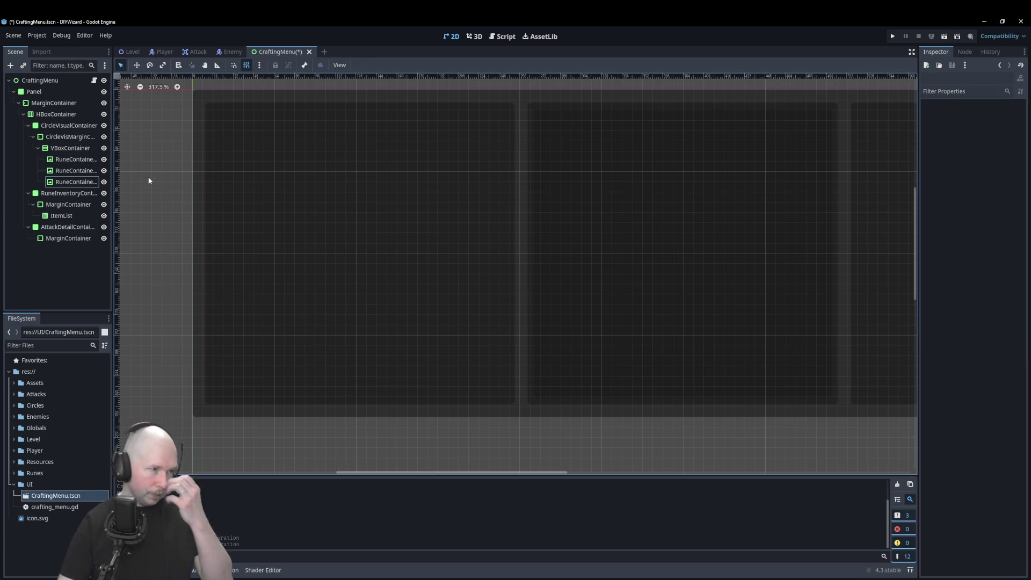
scroll(154, 216, "down", 2)
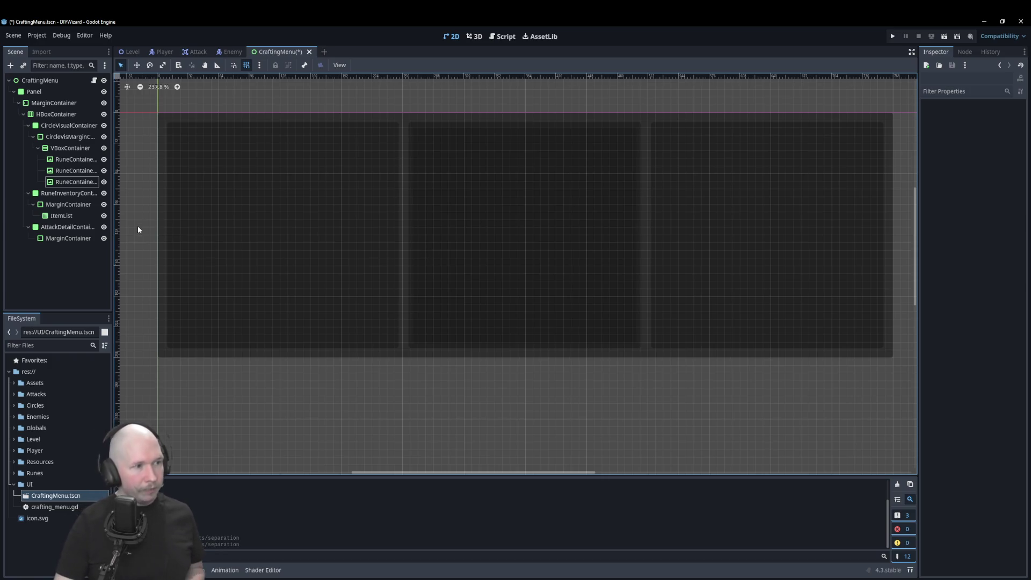
left_click(62, 216)
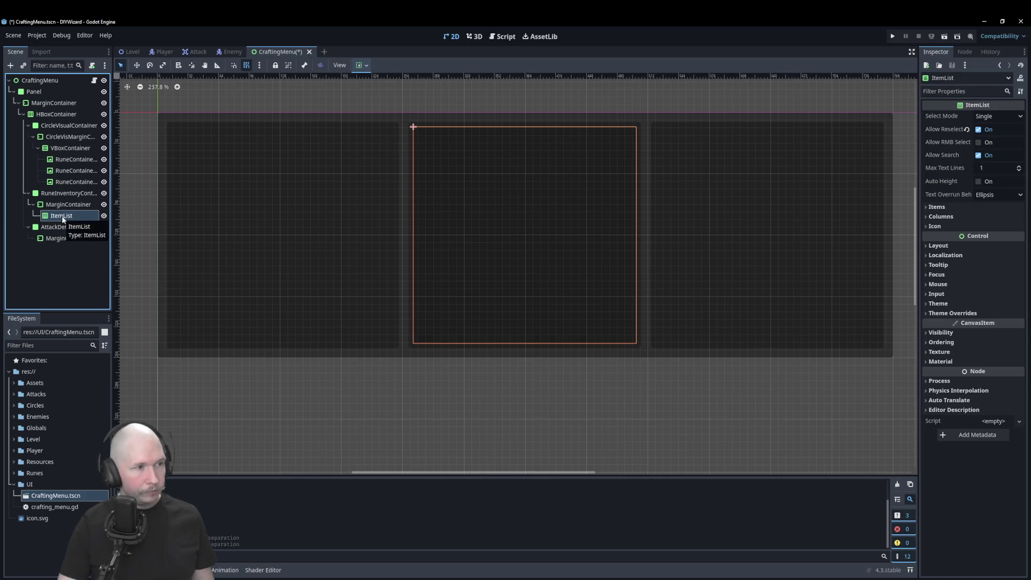
left_click(62, 216, "ctrl")
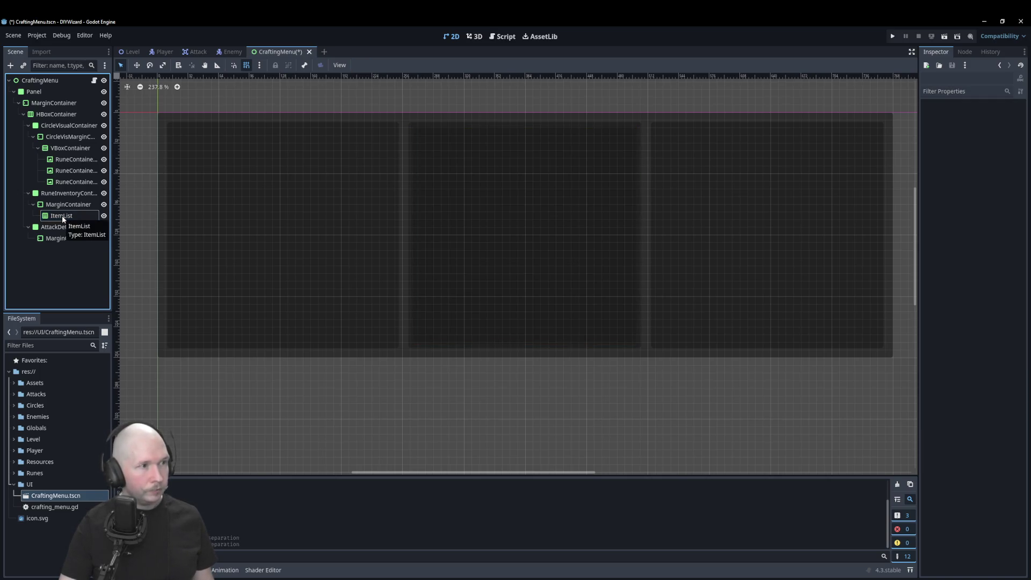
left_click(63, 216)
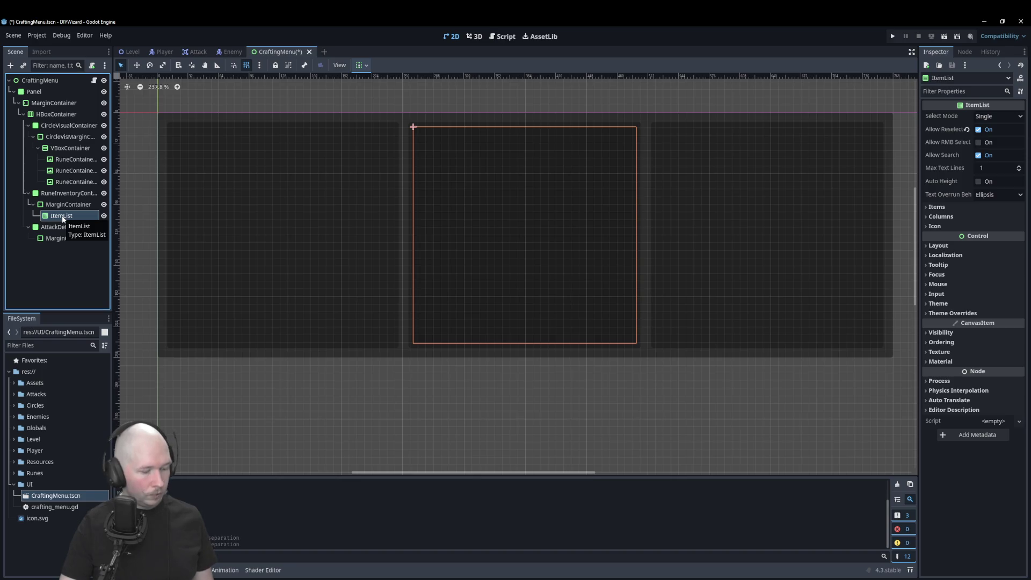
key("ctrl+s")
key("F1")
- Search the help for 'itemli' and open the ItemList class reference
type("it")
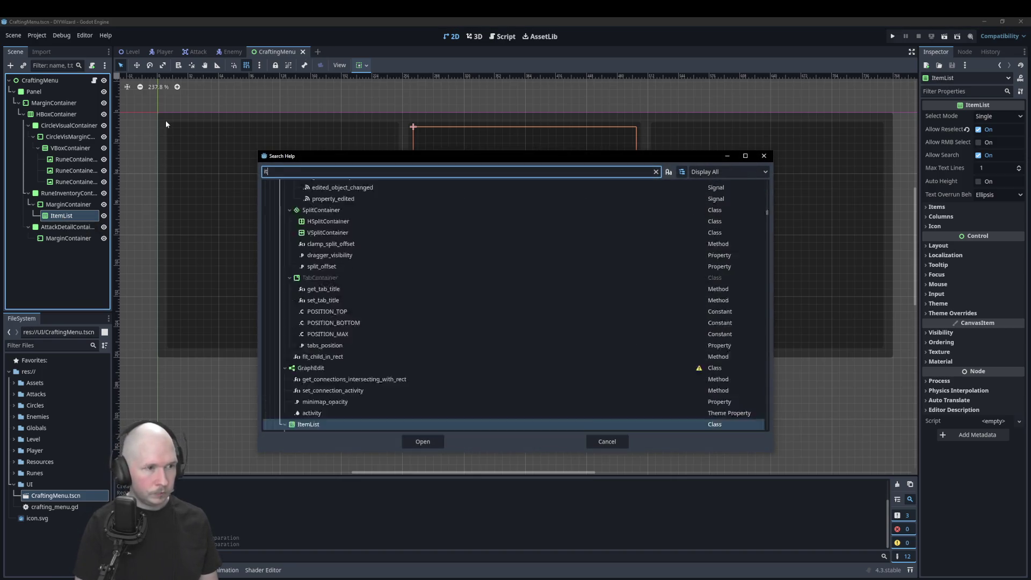
type("emli")
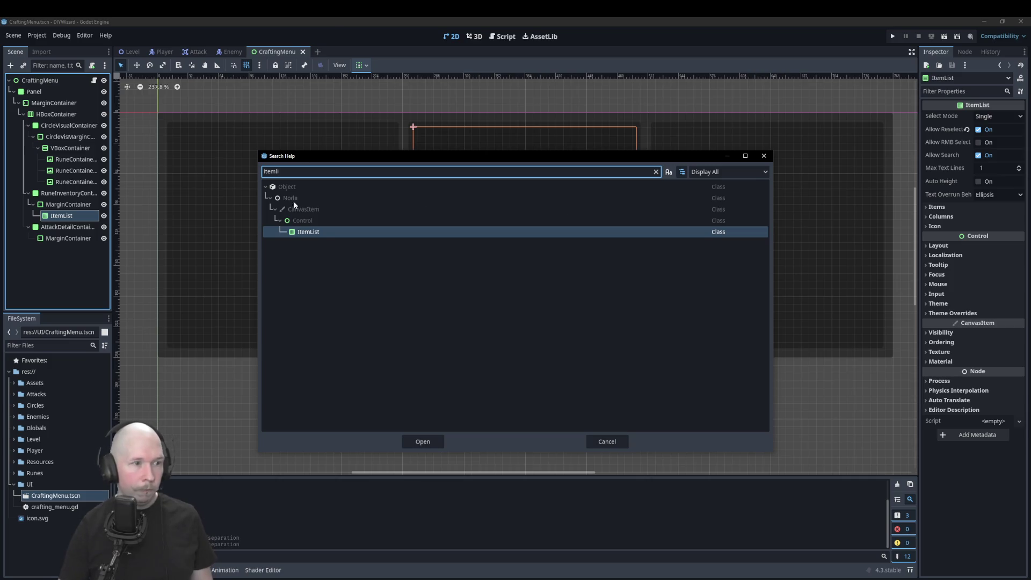
double_click(324, 232)
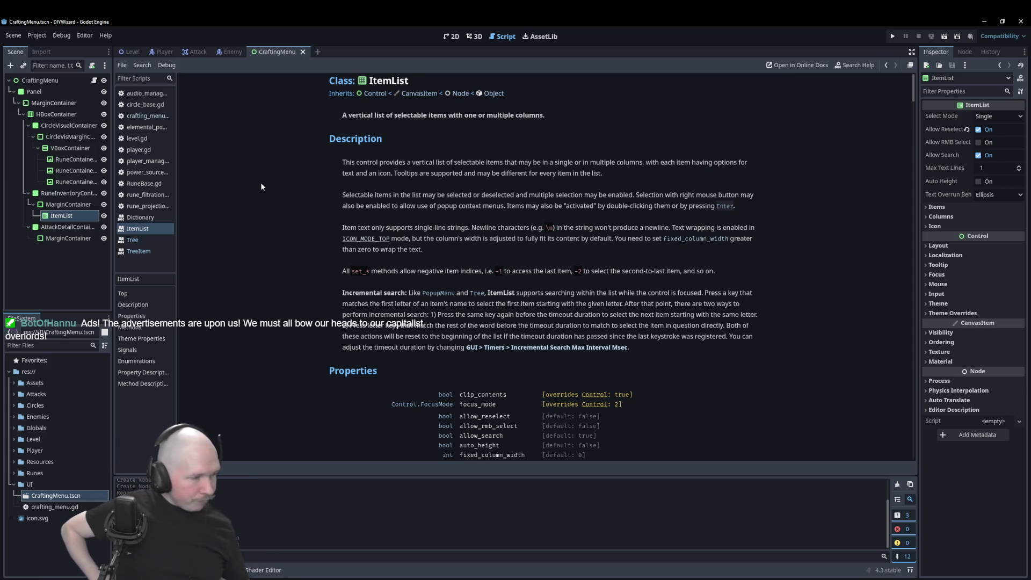
- Scroll the ItemList reference to its method descriptions, then expand the Runes folder
scroll(472, 214, "down", 20)
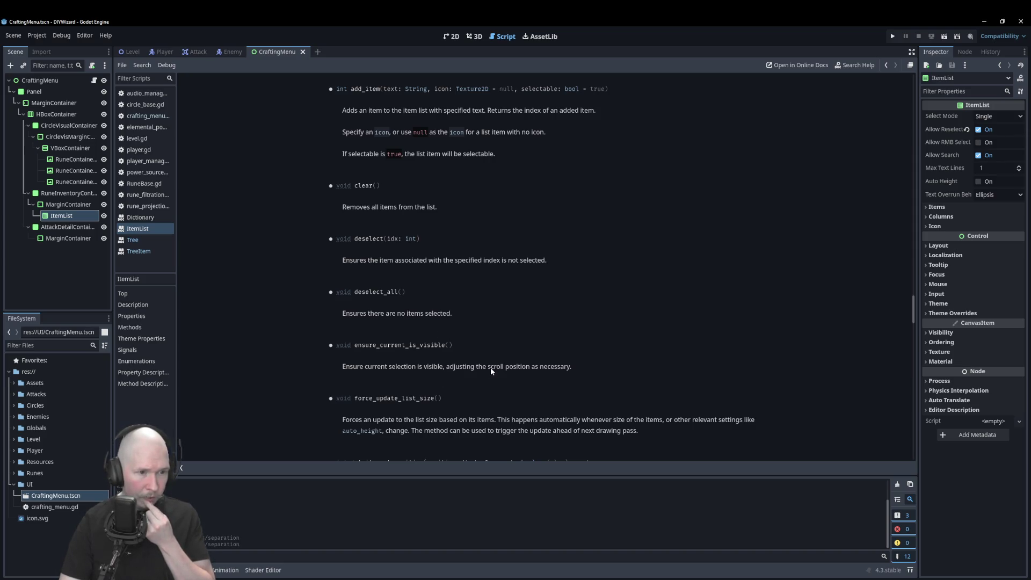
scroll(491, 367, "down", 3)
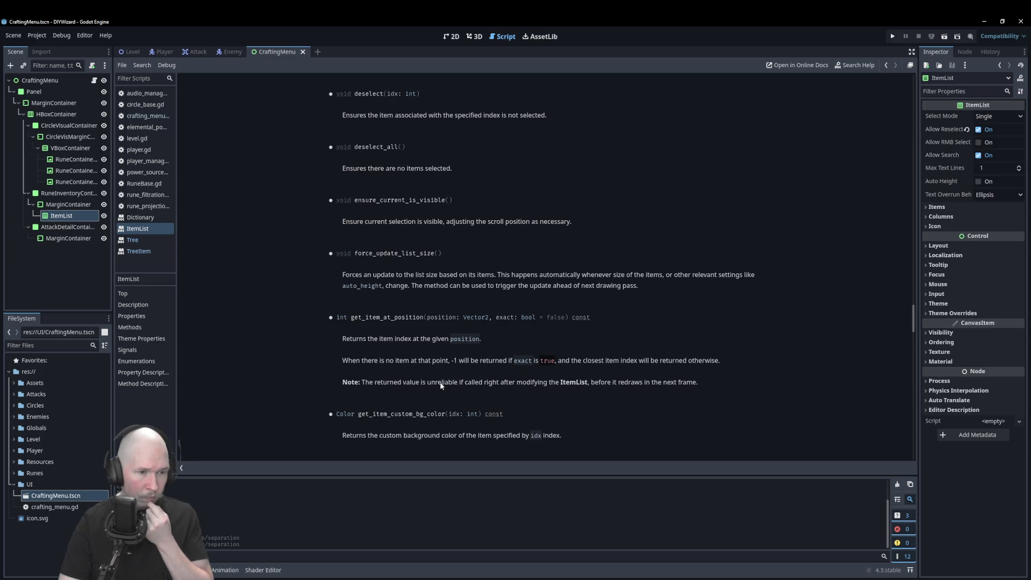
scroll(574, 400, "down", 3)
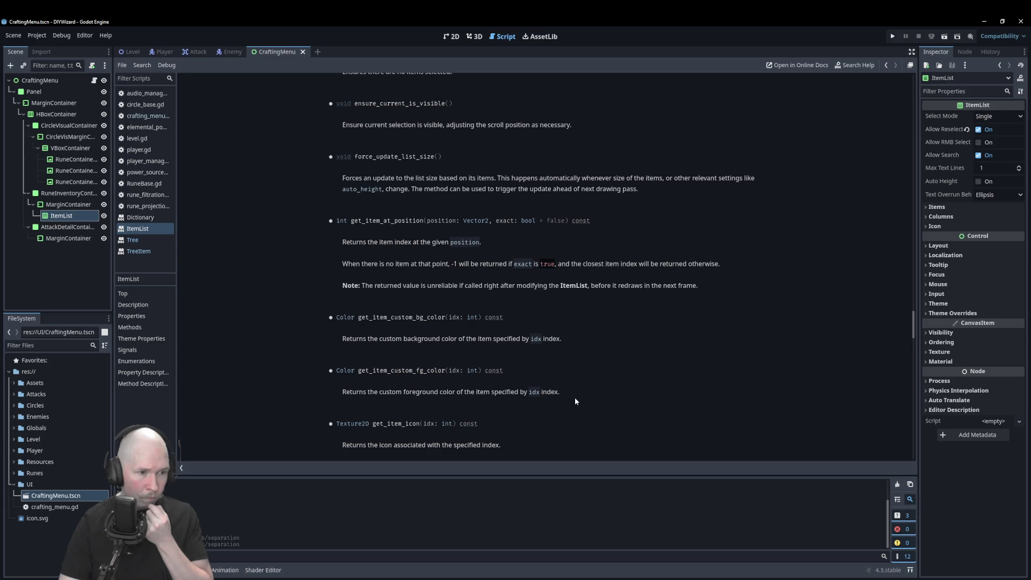
scroll(574, 399, "up", 6)
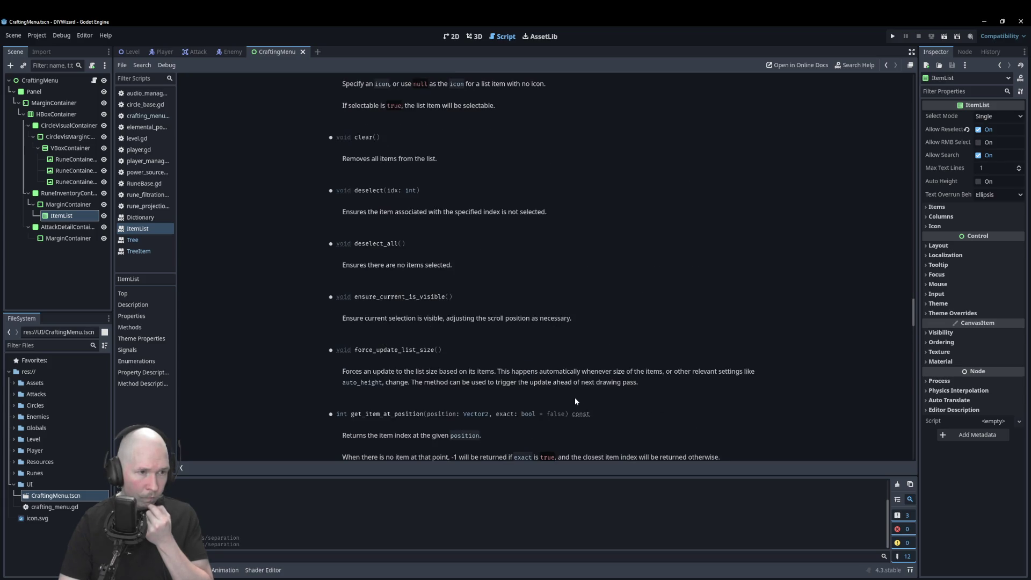
scroll(575, 401, "up", 3)
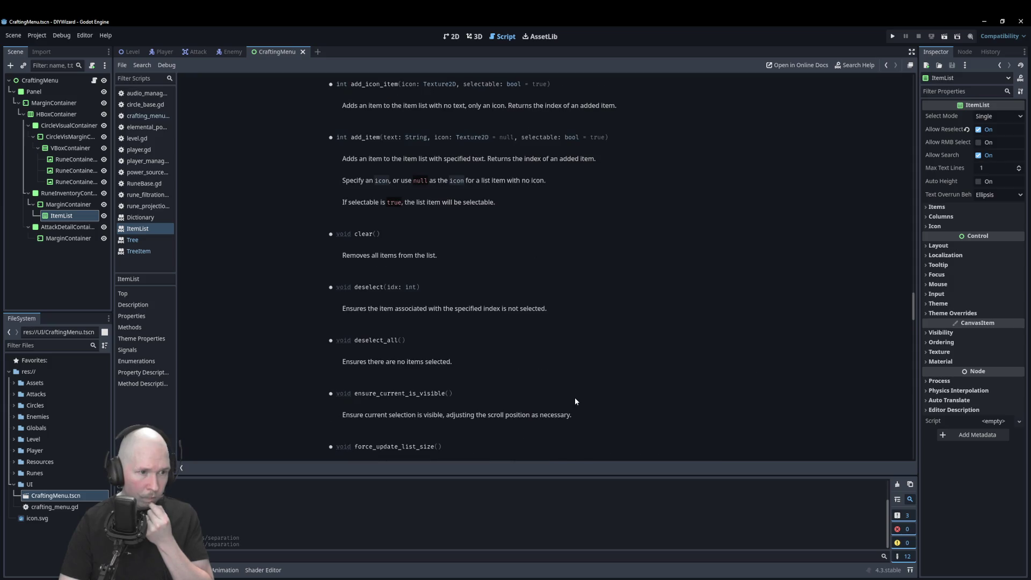
scroll(575, 399, "up", 8)
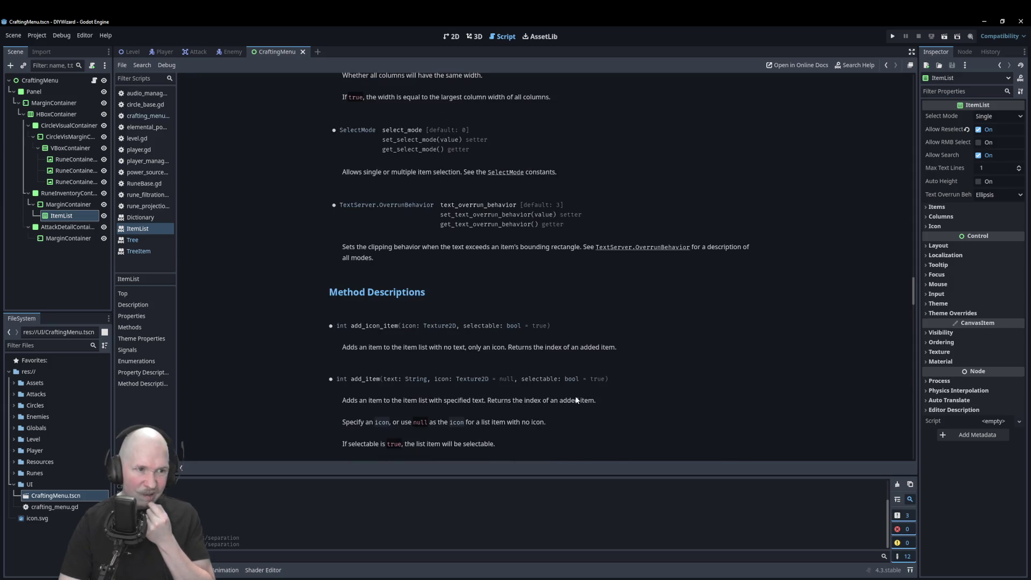
scroll(575, 398, "down", 5)
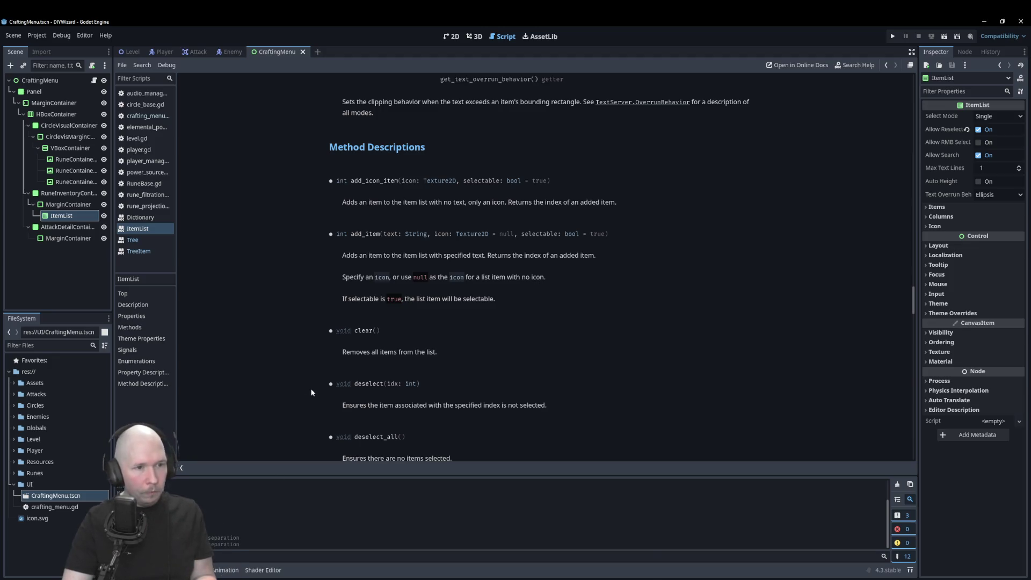
left_click(15, 473)
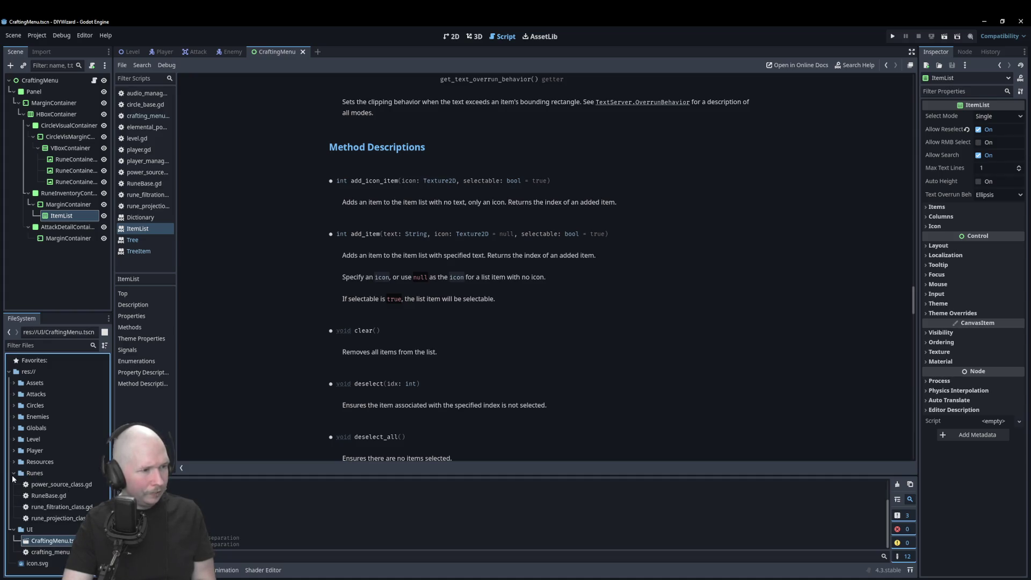
- Create a new RunePowerSource resource in the Resources folder, found by searching 'power'
left_click(14, 473)
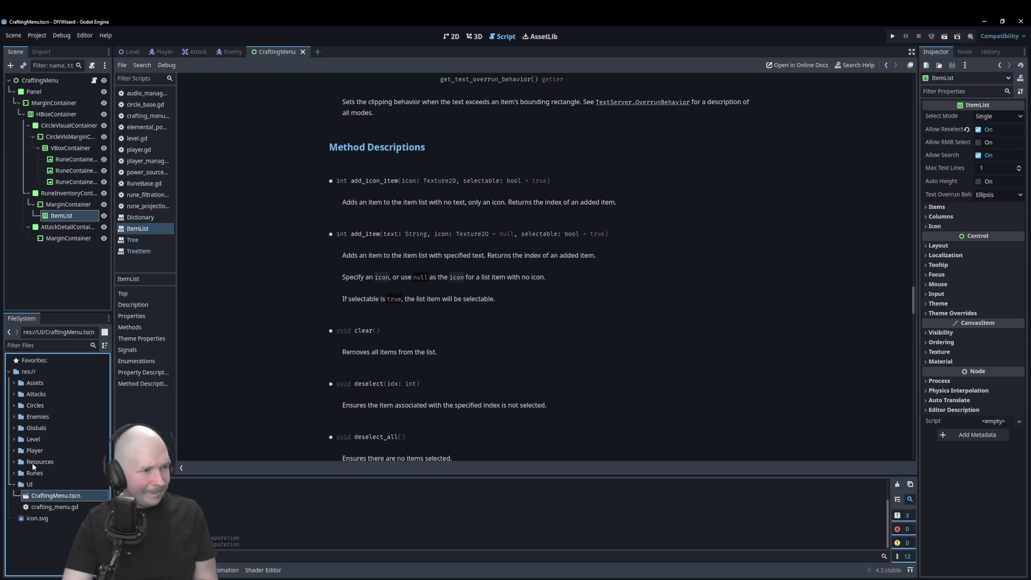
right_click(33, 463)
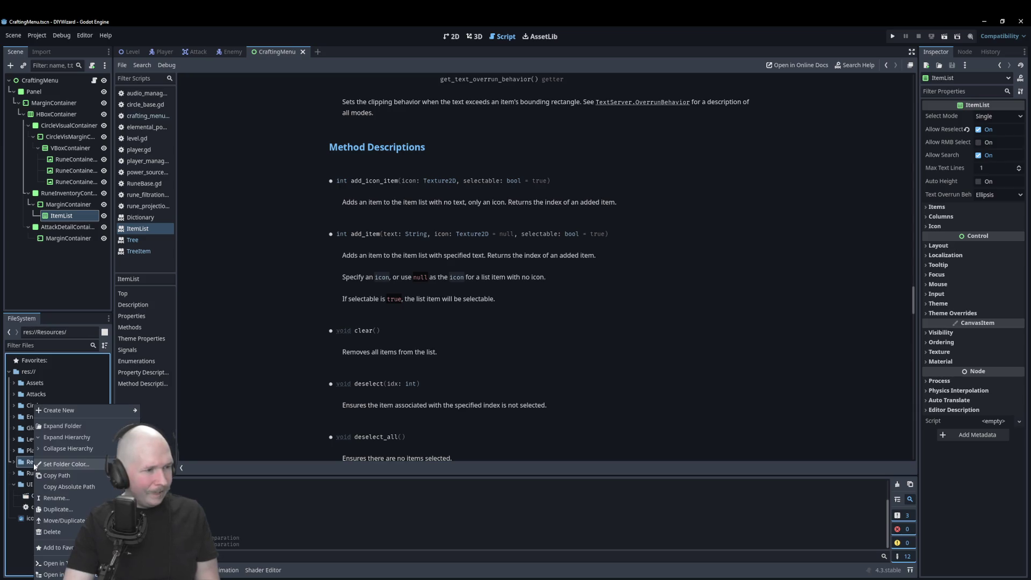
mouse_move(108, 410)
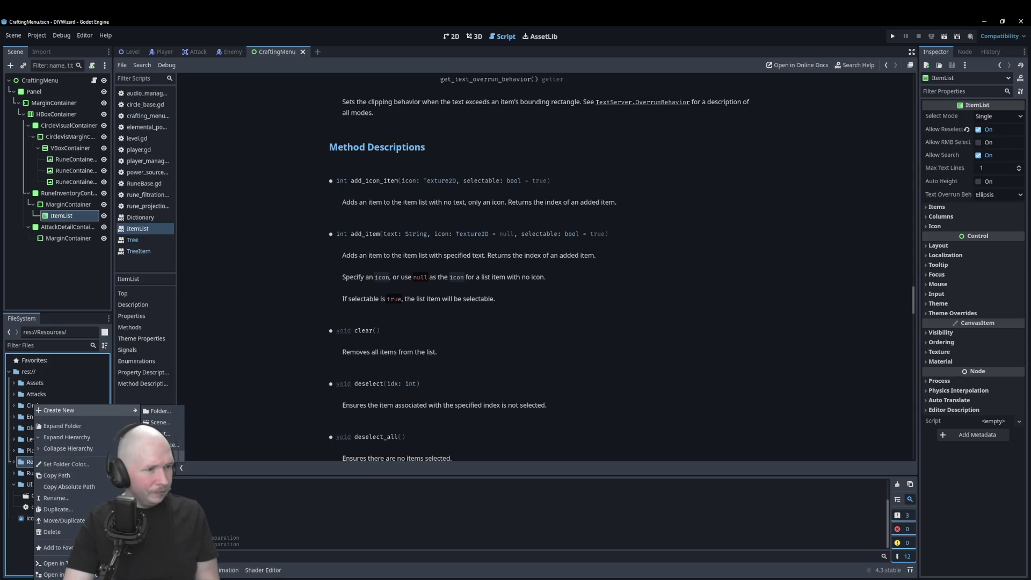
left_click(171, 444)
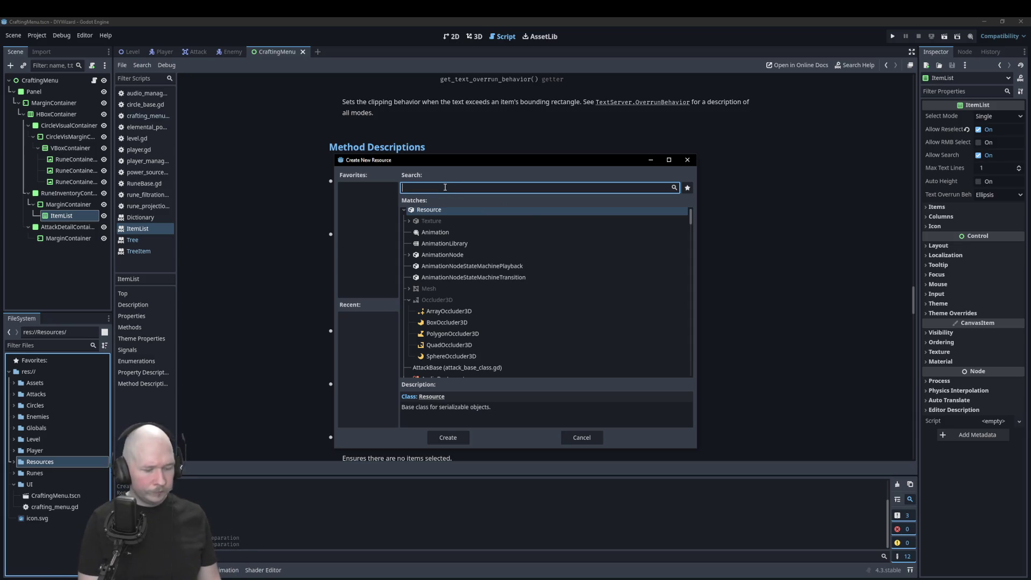
type("power")
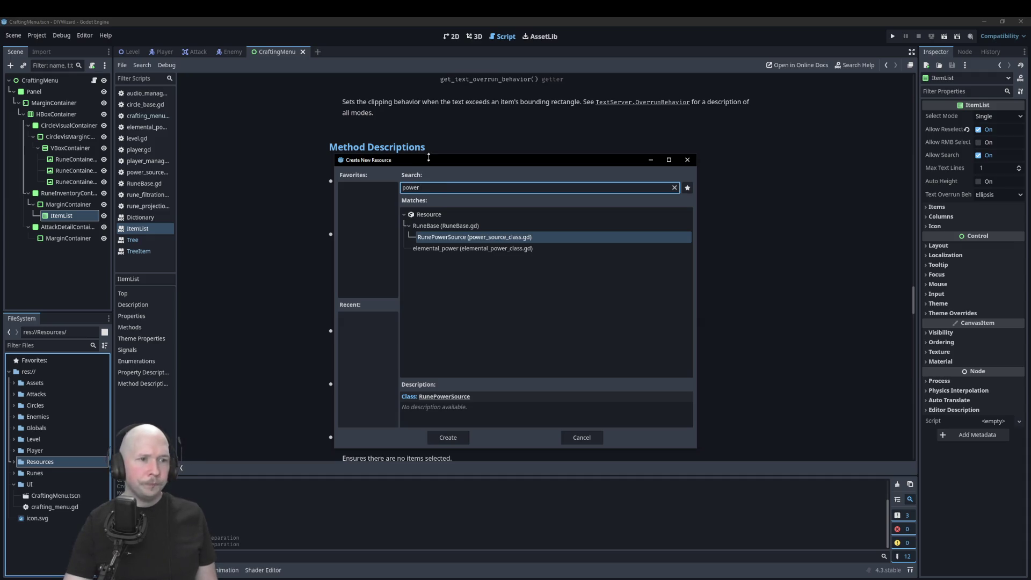
left_click(461, 438)
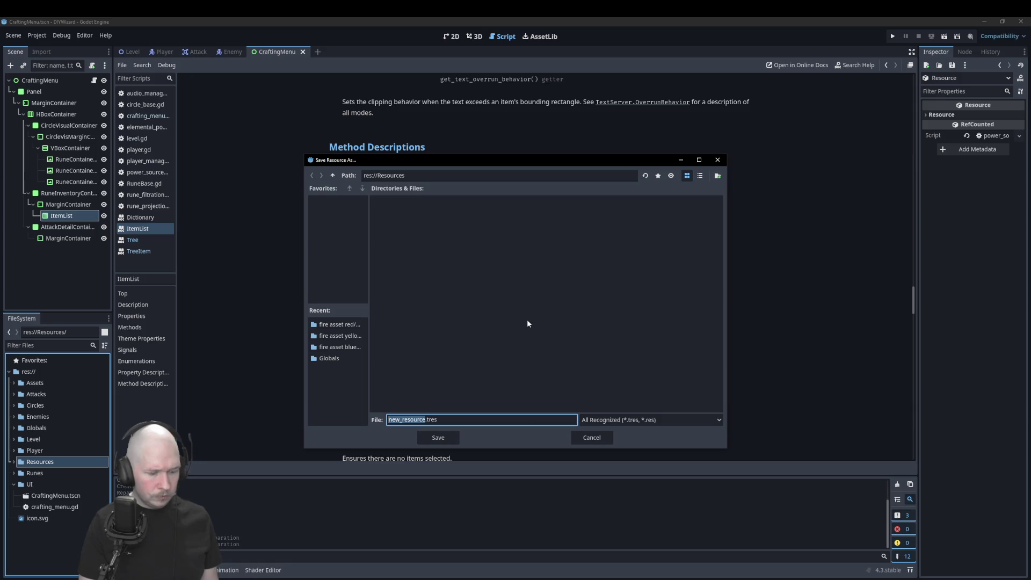
- Save the resource as TEST_powerSource_100, select it, and open its power_source_class.gd script
type("TEST_")
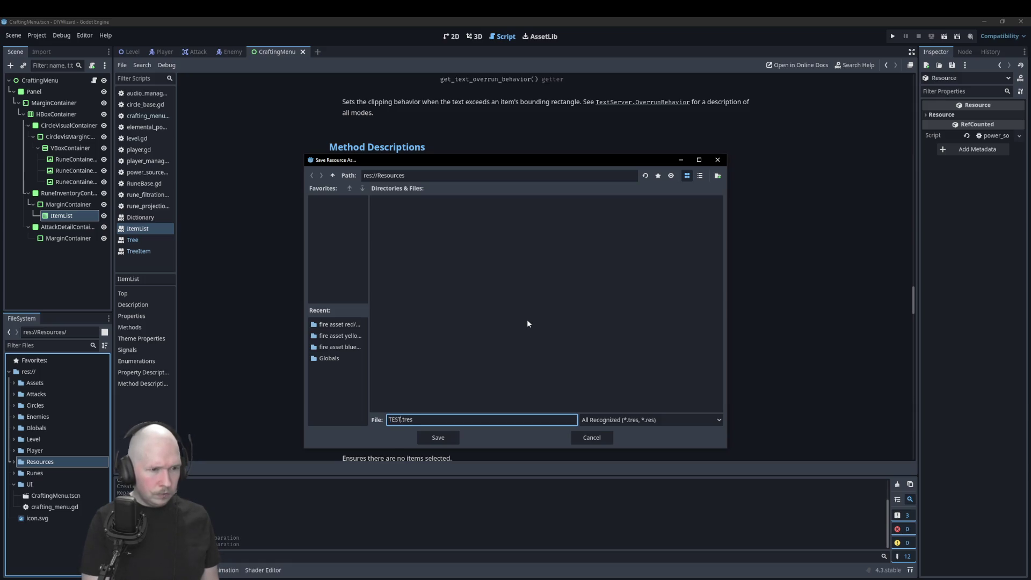
type("power")
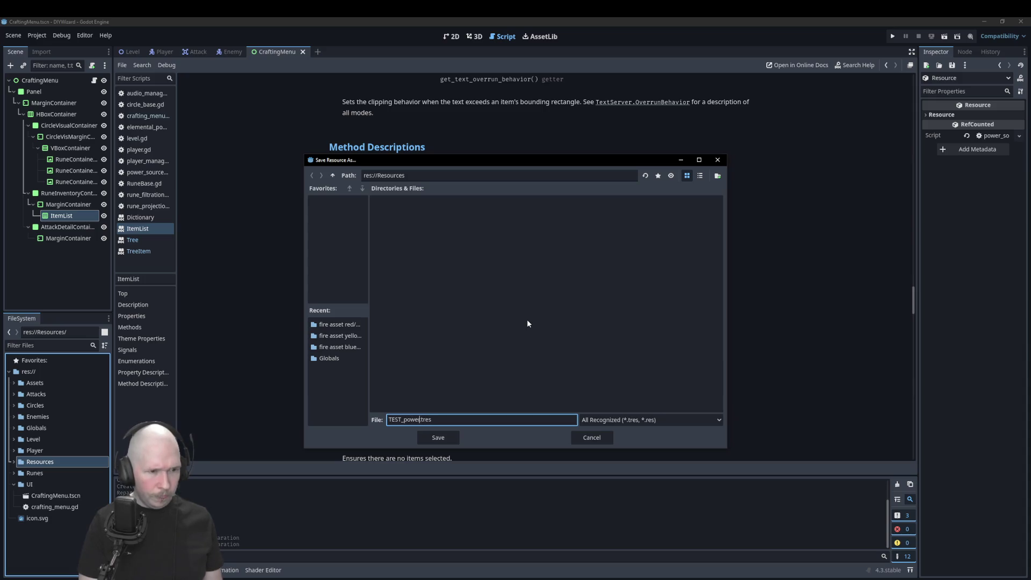
type("Source_")
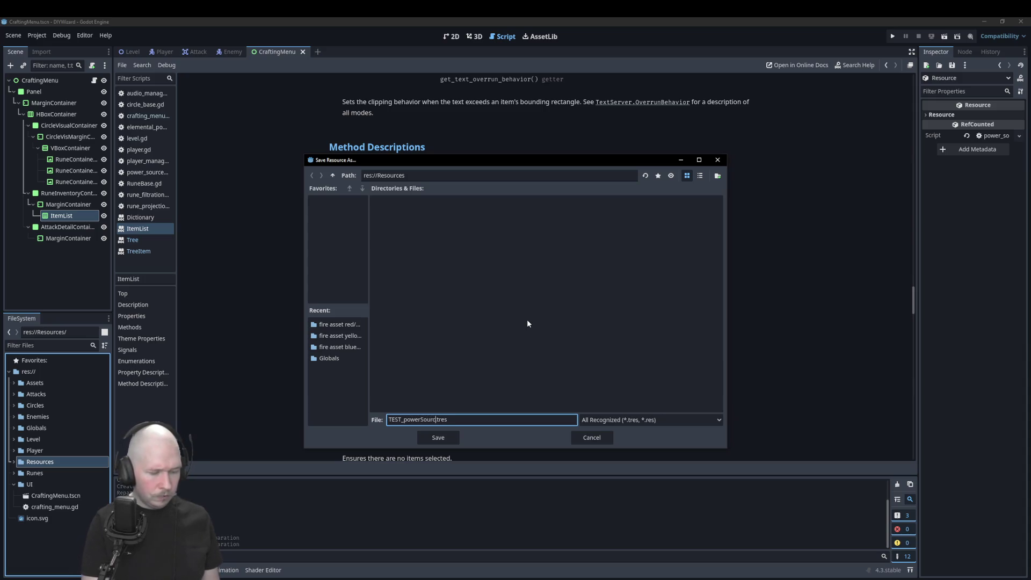
type("100")
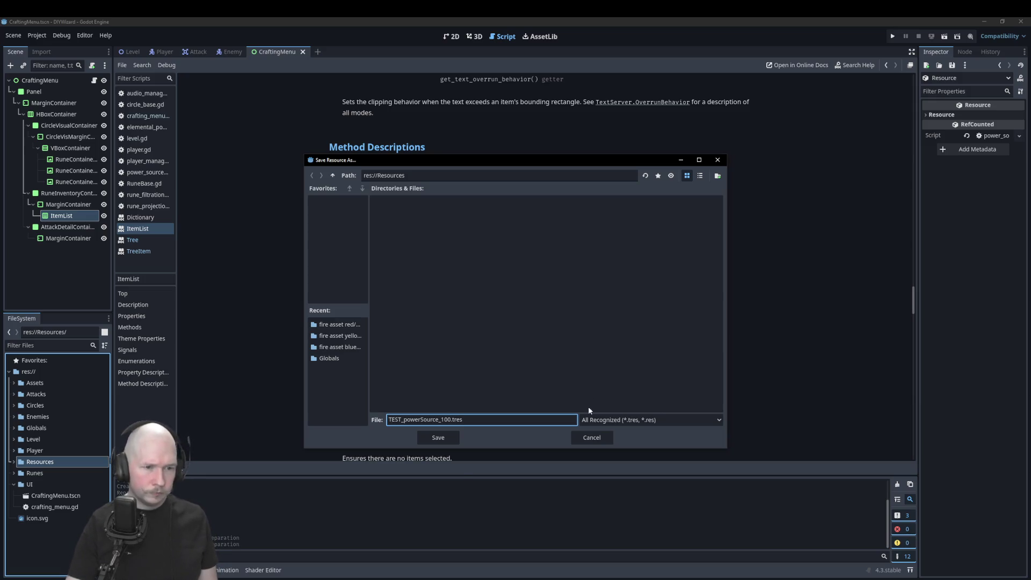
left_click(439, 438)
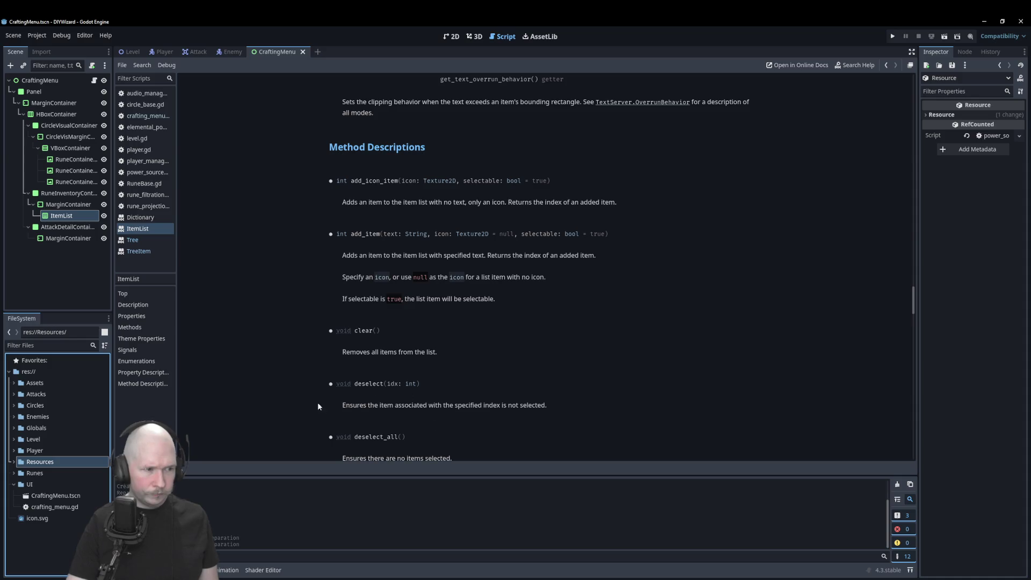
left_click(13, 463)
left_click(70, 487)
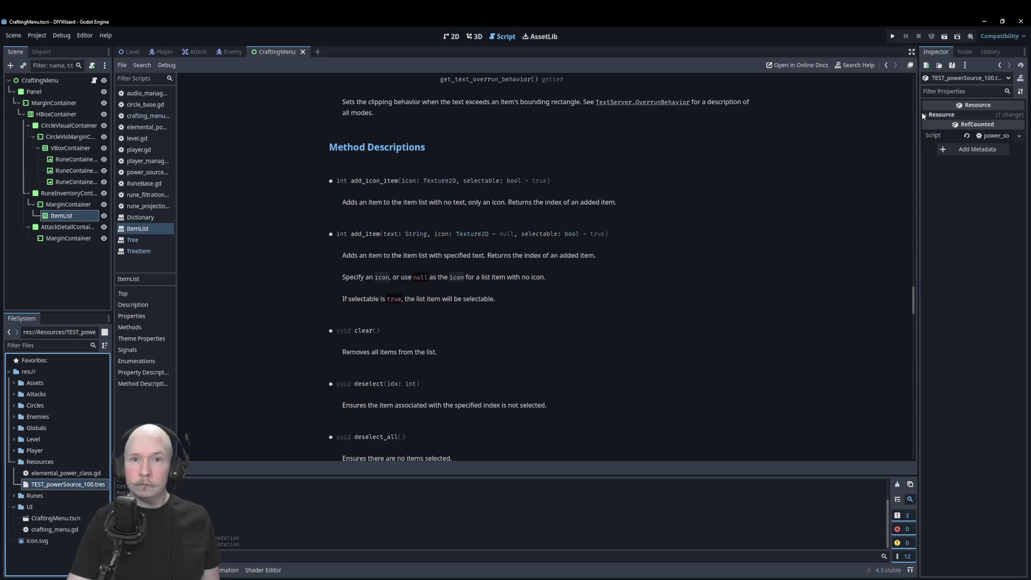
left_click(997, 137)
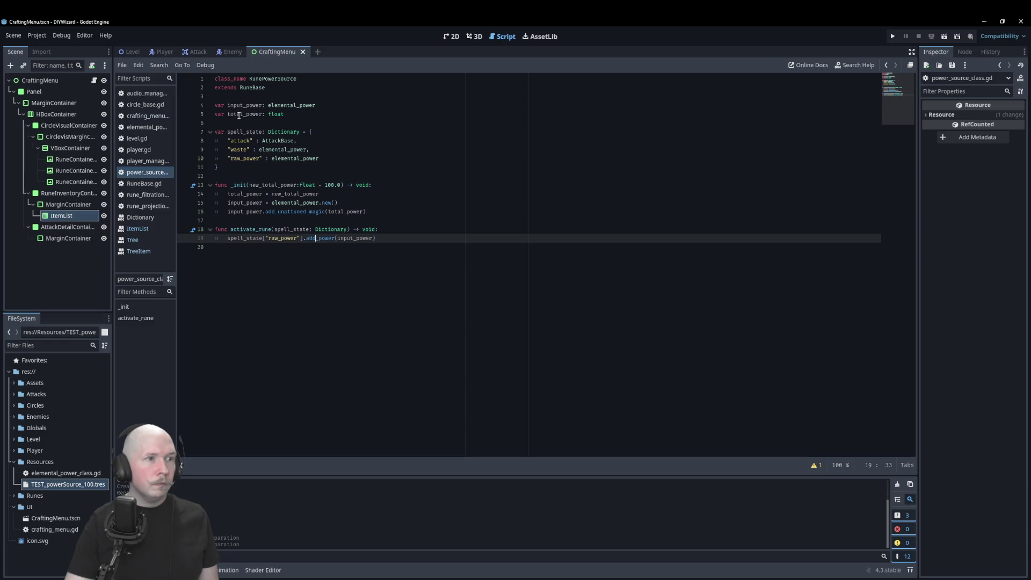
left_click(215, 105)
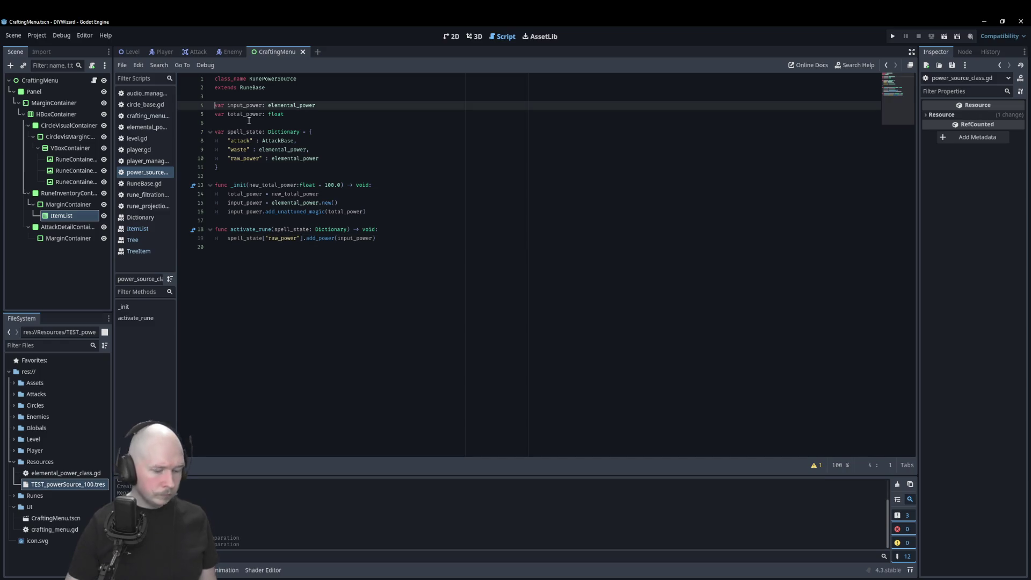
type("@exp")
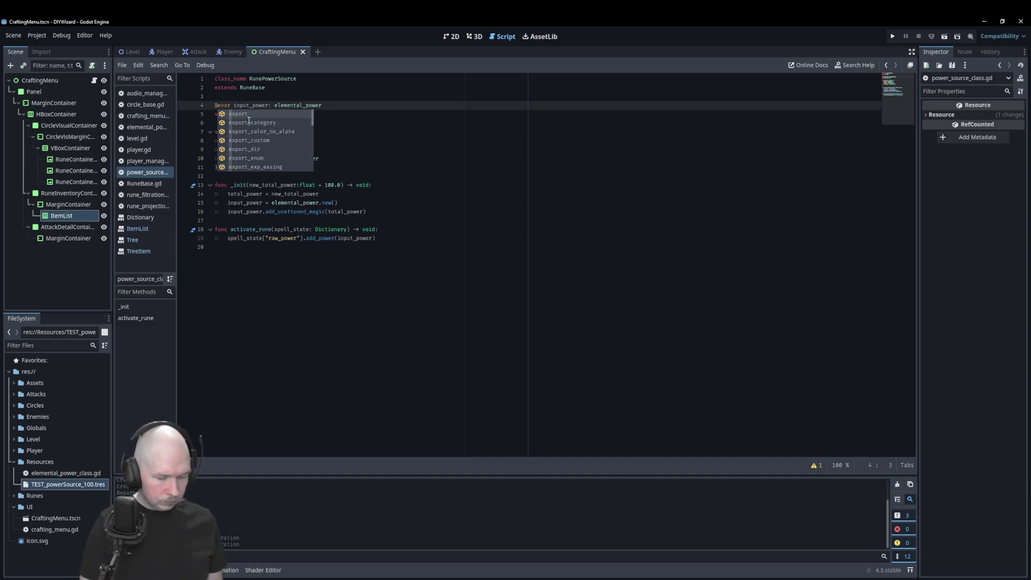
type("ort")
key("Return")
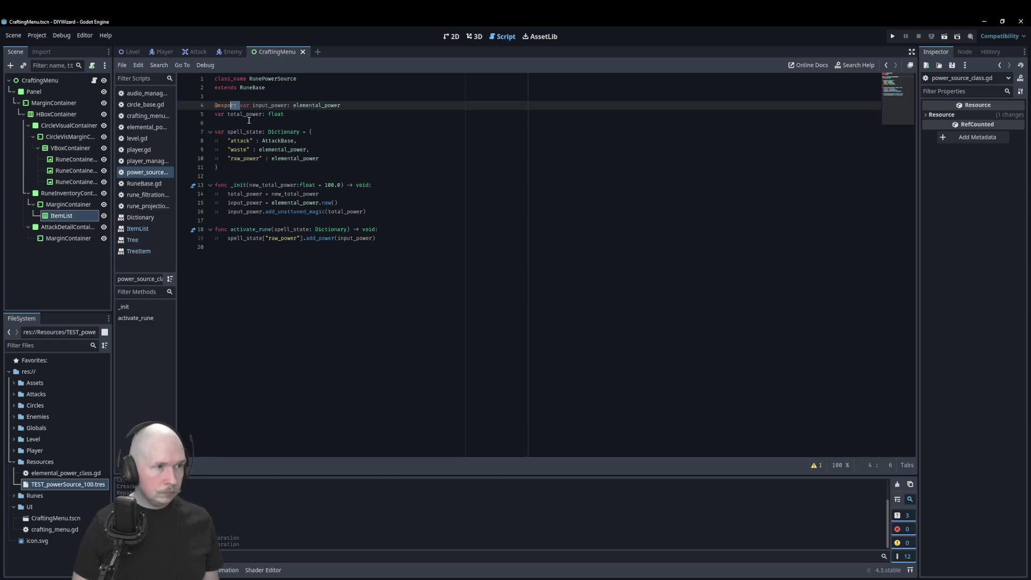
key("shift+Left")
key("shift+Left")
key("shift+Left")
key("ctrl+c")
key("Left")
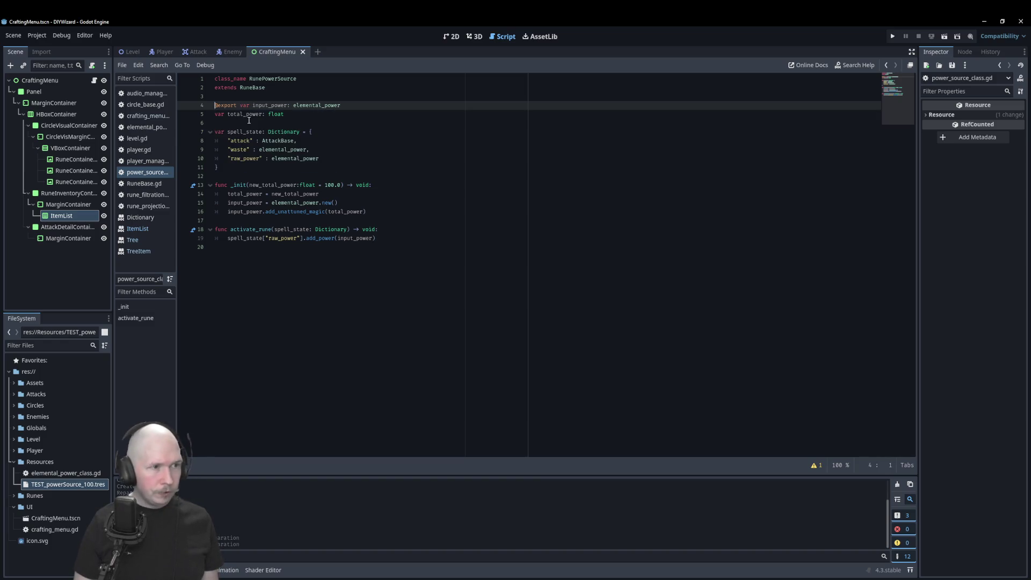
key("Down")
key("ctrl+v")
- Initialise total_power to 0.0 and change the _init default from 100.0 to 0.0
key("Down")
key("Down")
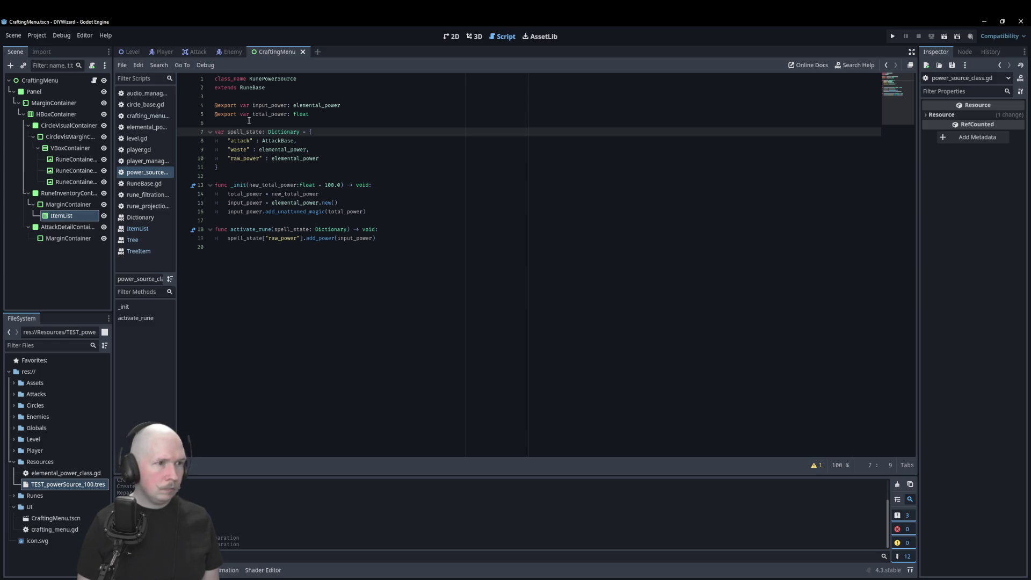
key("Up")
key("Up")
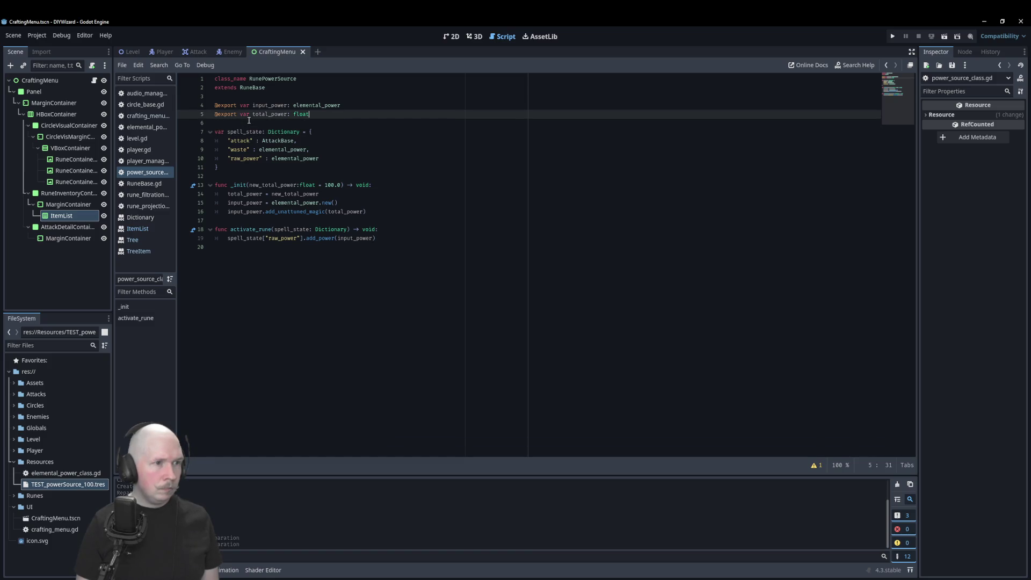
type("= 0.0")
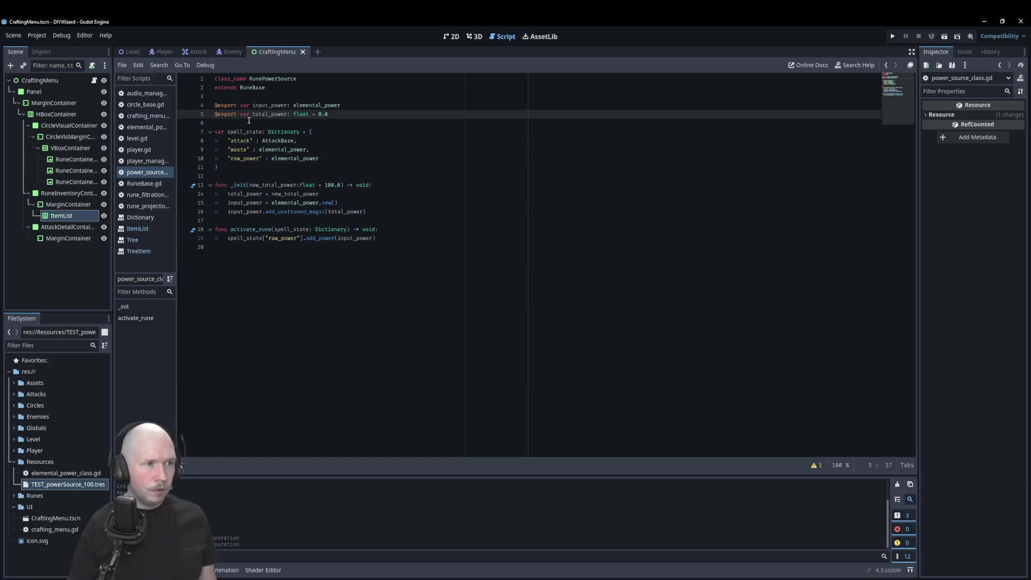
left_click(330, 184)
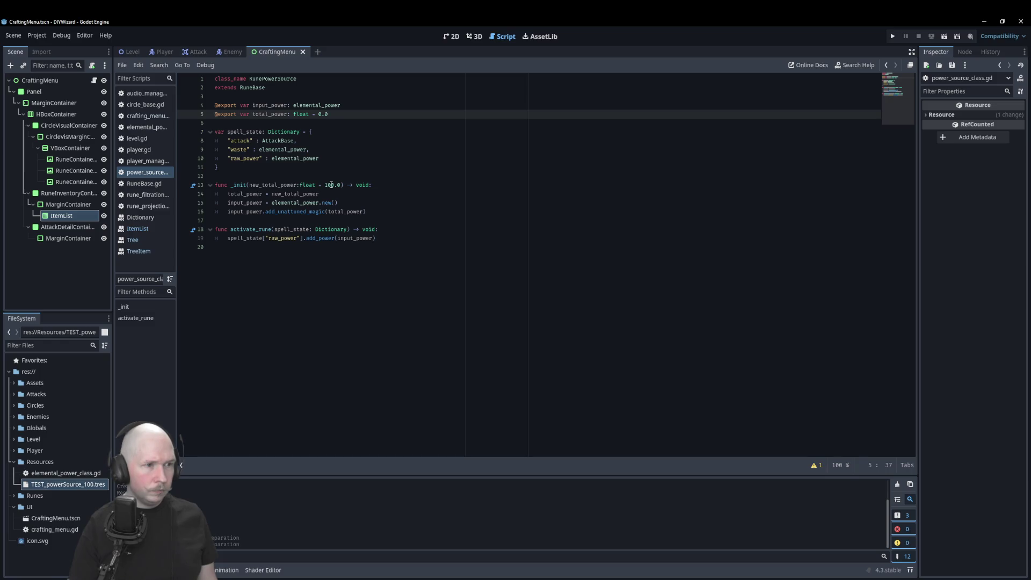
key("BackSpace")
key("BackSpace")
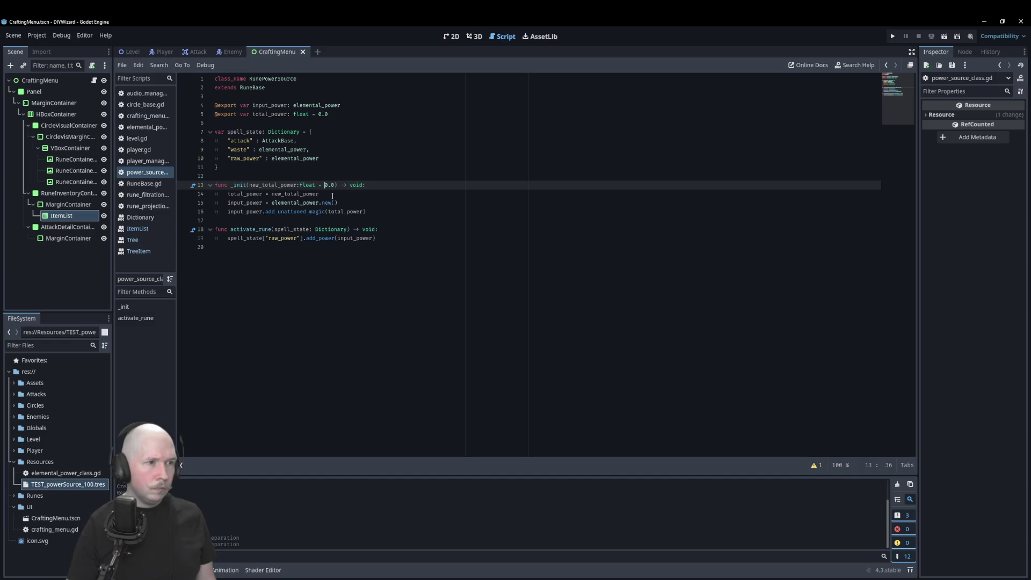
double_click(275, 183)
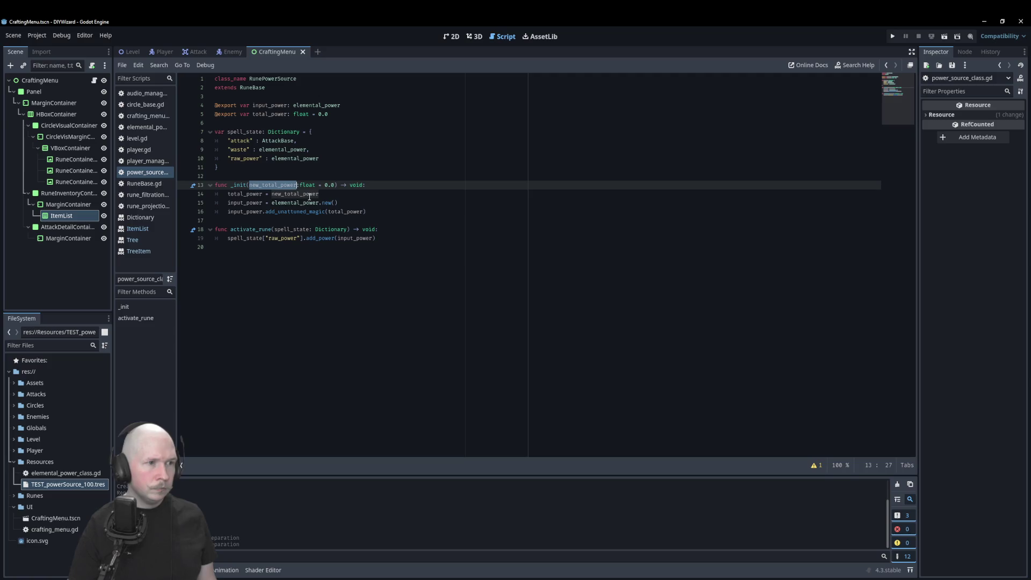
left_click(371, 185)
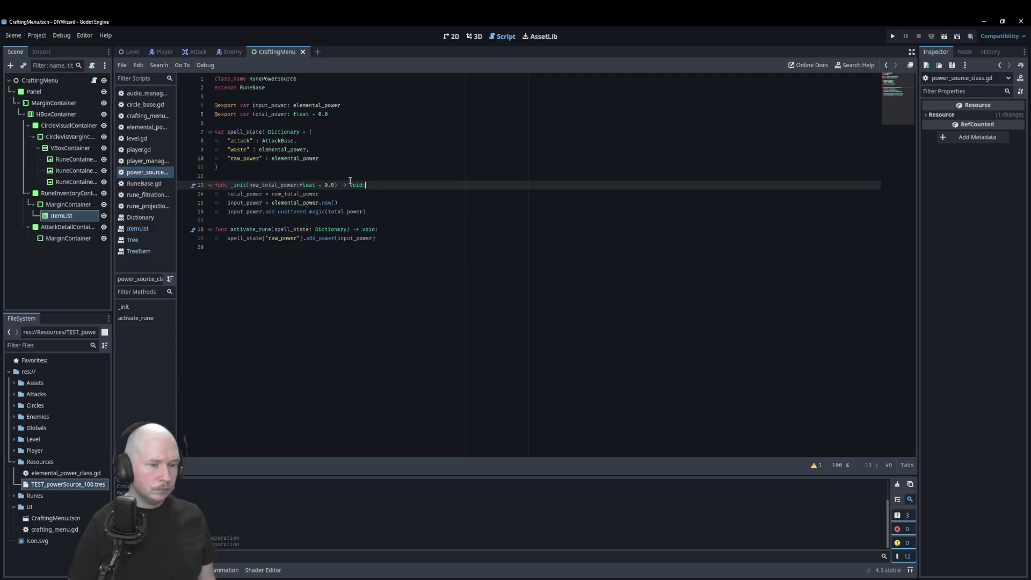
- Wrap the total_power assignment in _init inside an 'if new_total_power != 0:' check
key("Return")
type("if ")
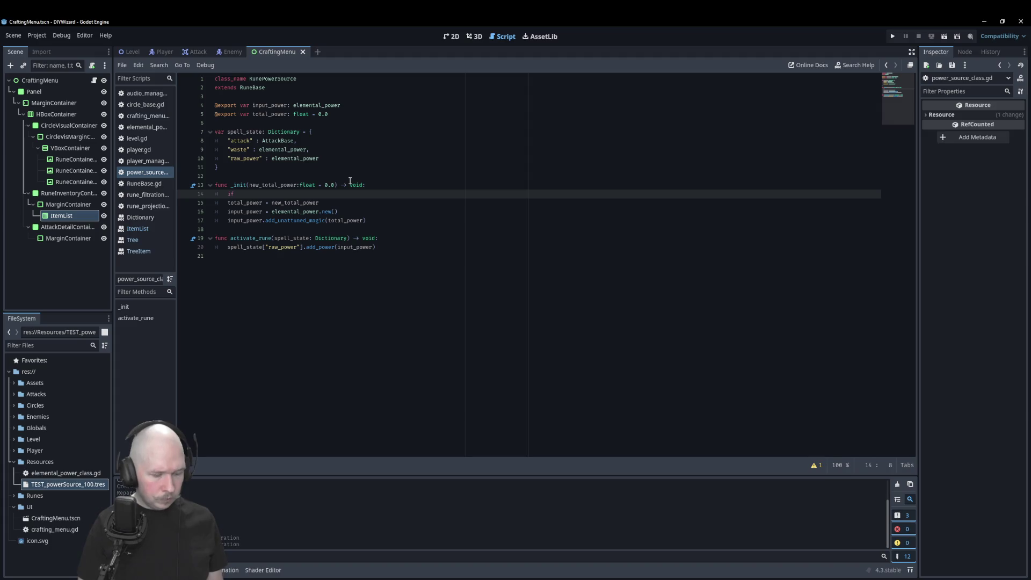
type("new")
key("Return")
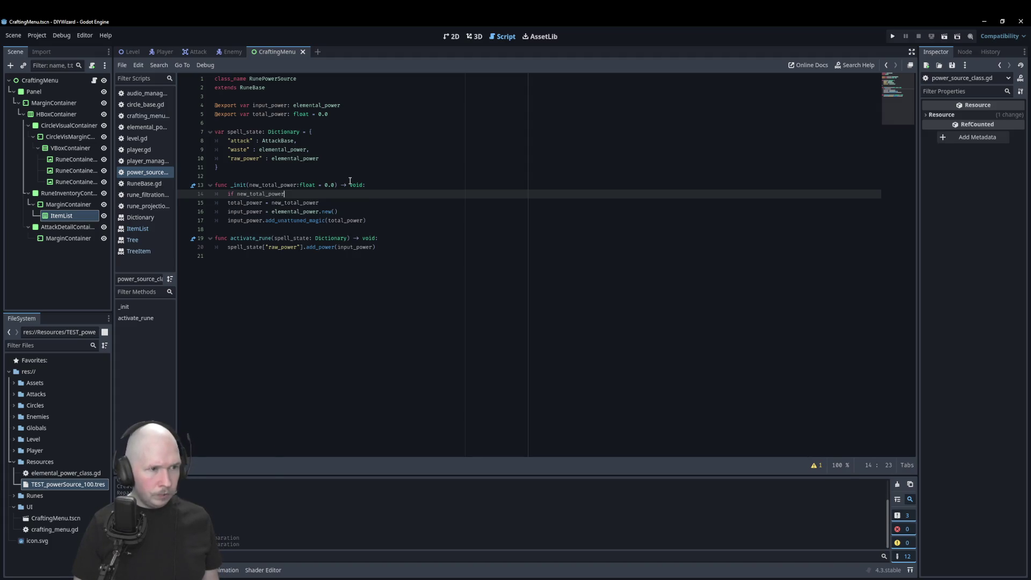
type("!=")
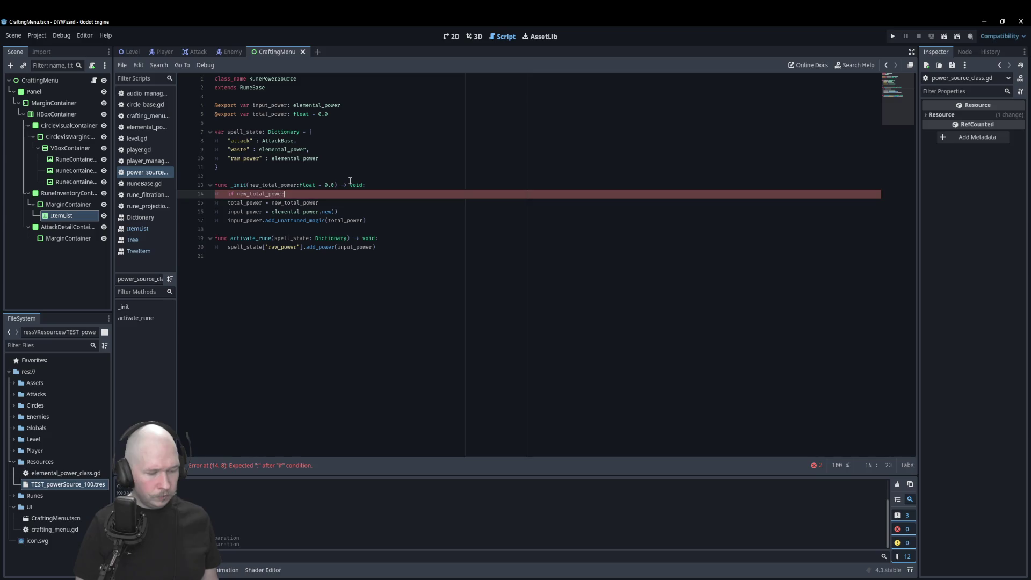
type(" 0:")
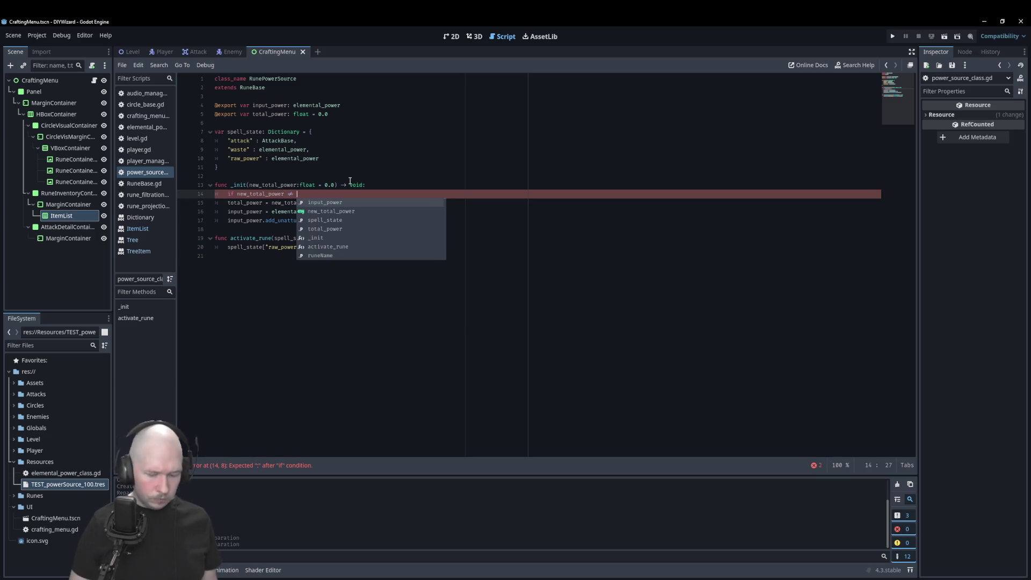
key("Down")
key("Home")
key("Tab")
key("Up")
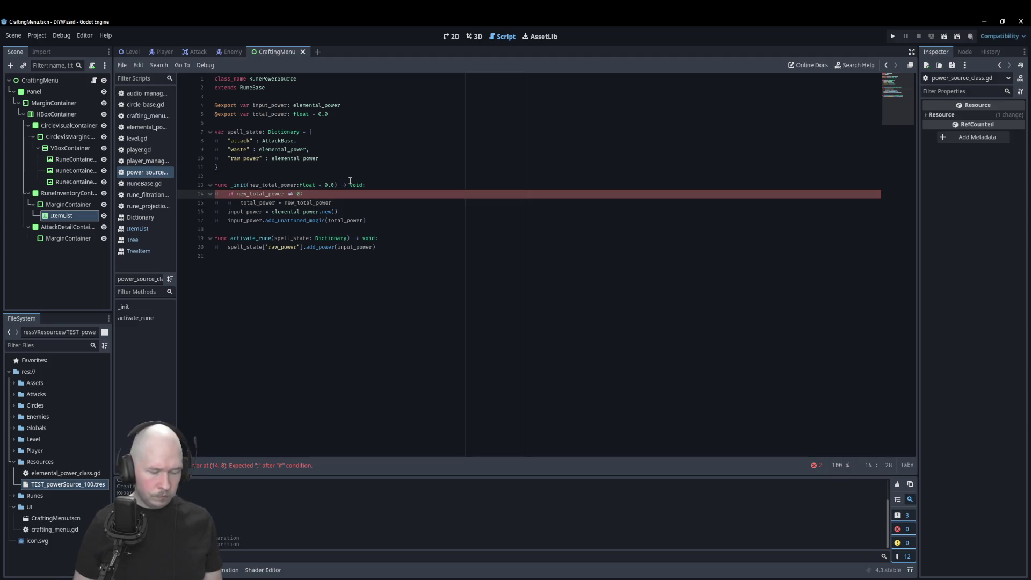
- Change the if condition to new_total_power > 0.0
left_click(293, 194)
key("BackSpace")
type("!")
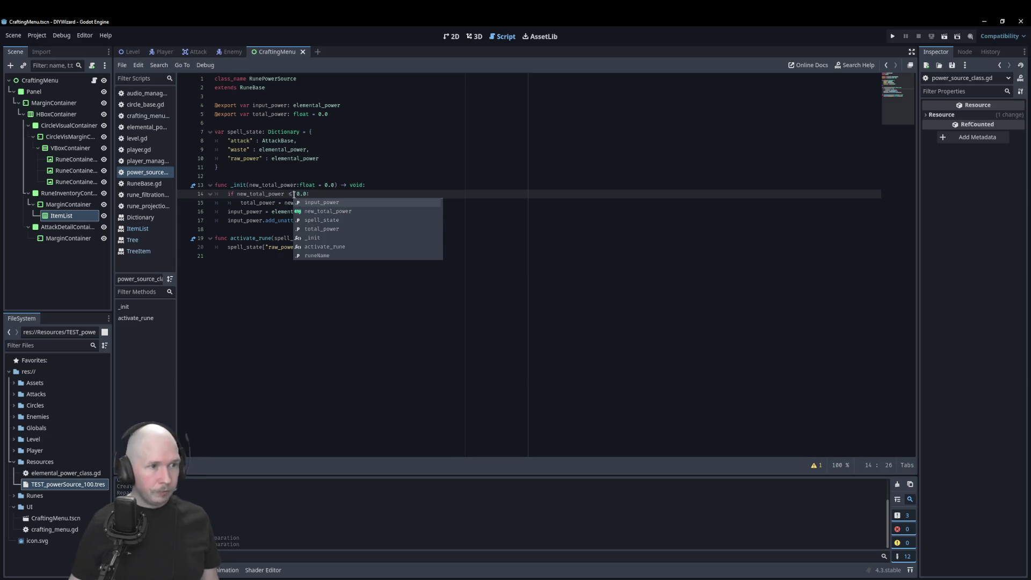
left_click(403, 165)
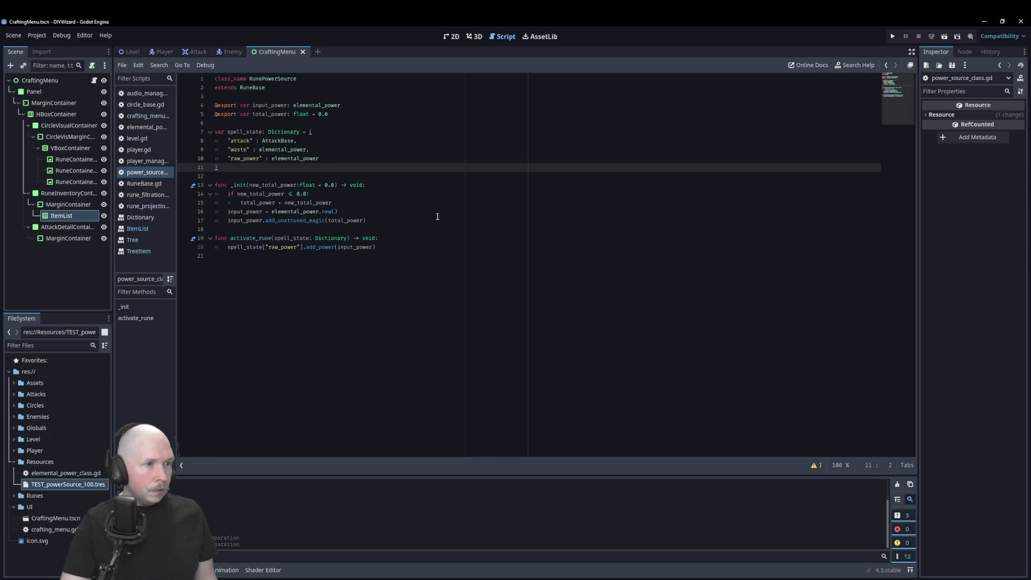
left_click(294, 194)
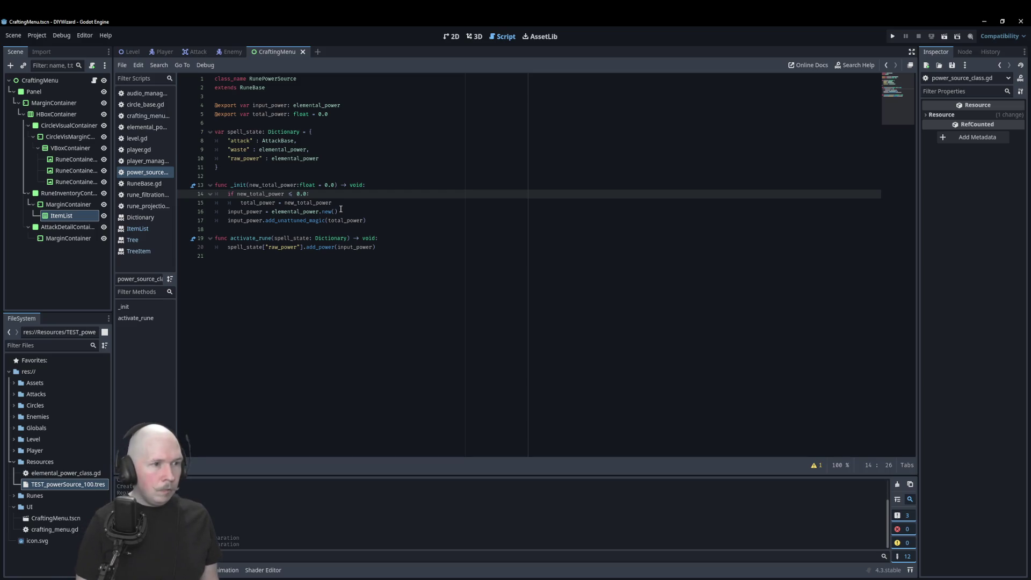
key("BackSpace")
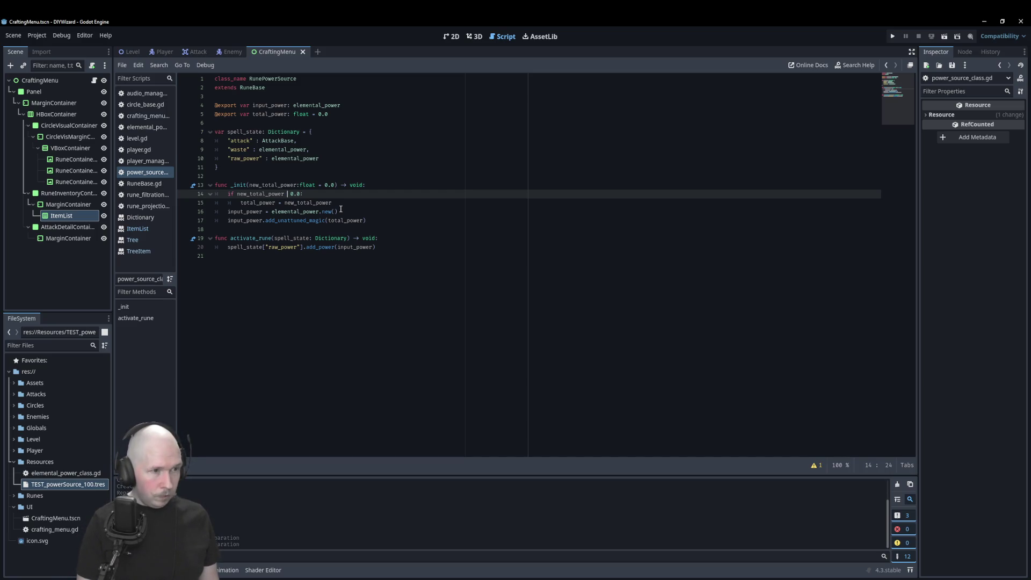
type("<")
key("BackSpace")
type(">")
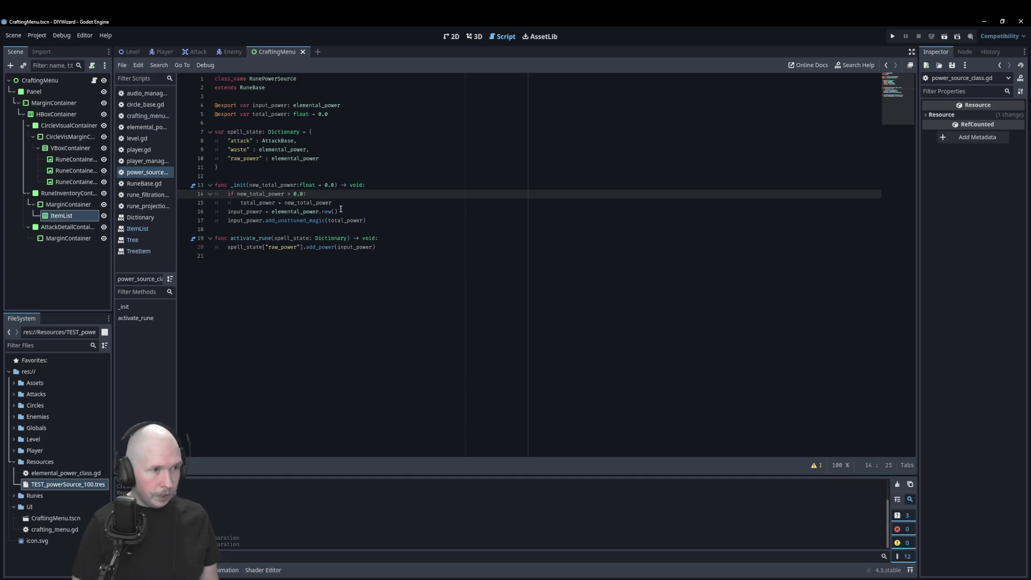
key("Up")
key("Up")
key("Up")
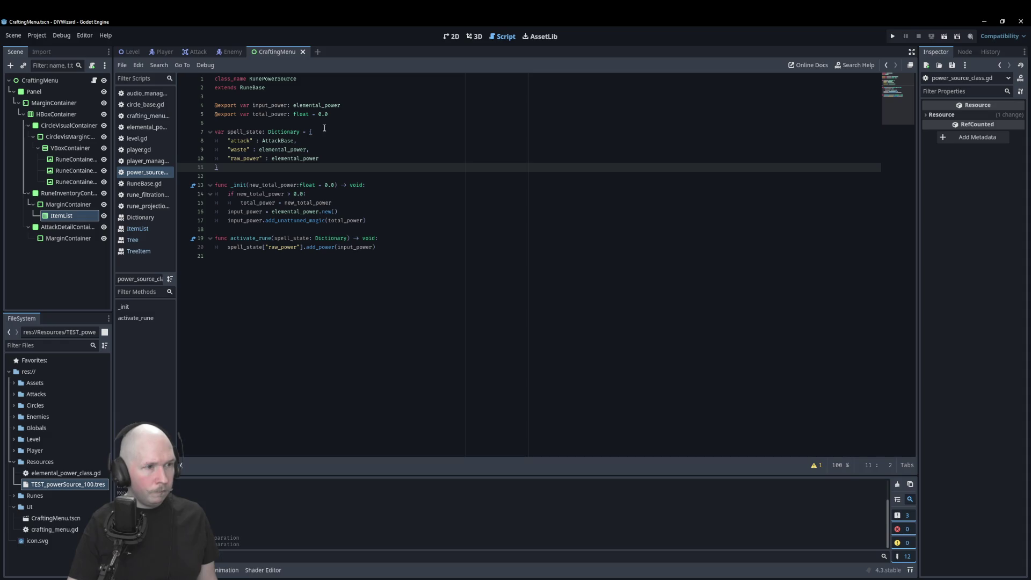
left_click(333, 202)
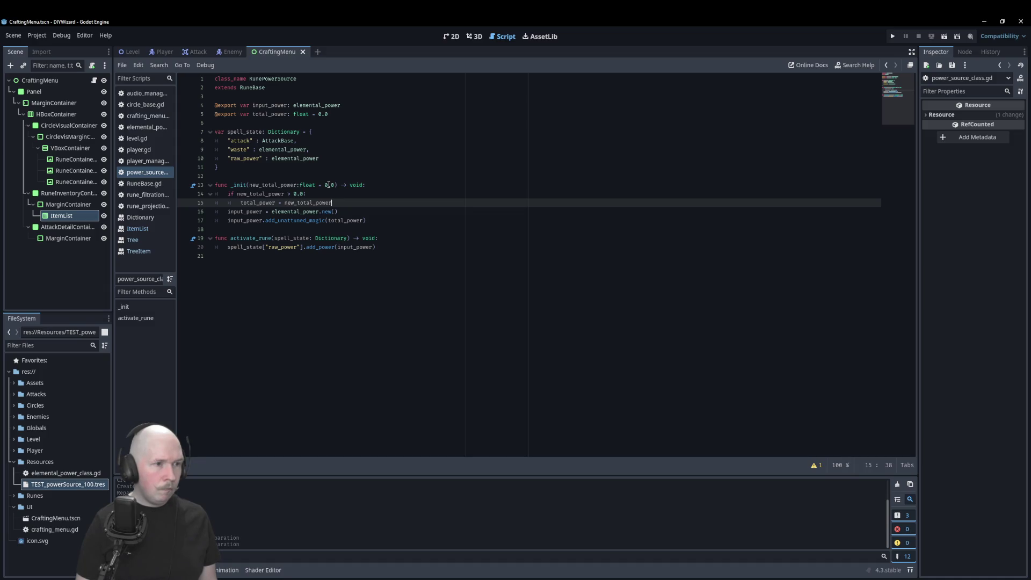
- Add an 'if total_power <= 0.0:' block setting total_power = 100.0 in _init
key("Return")
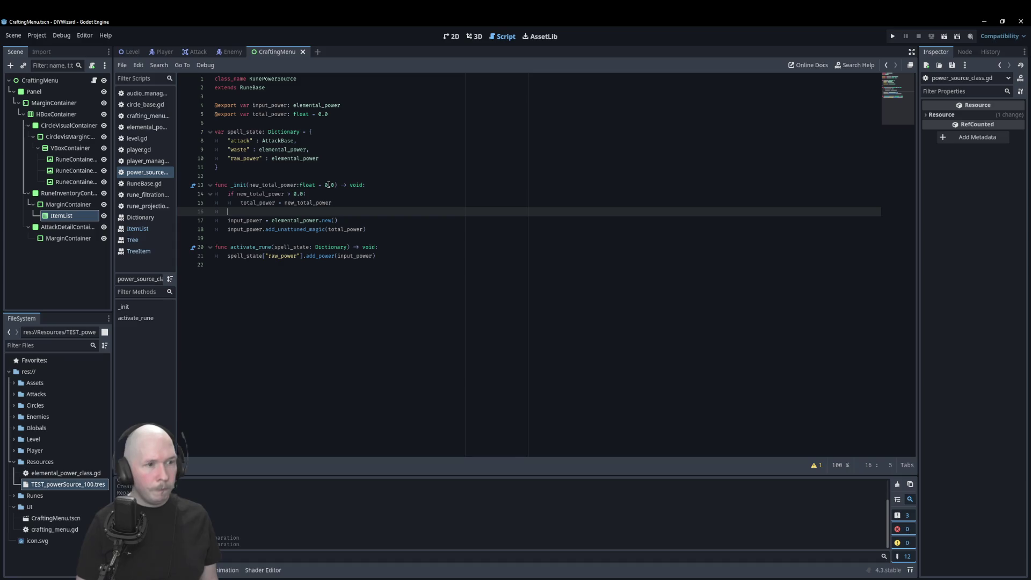
key("BackSpace")
type("if ")
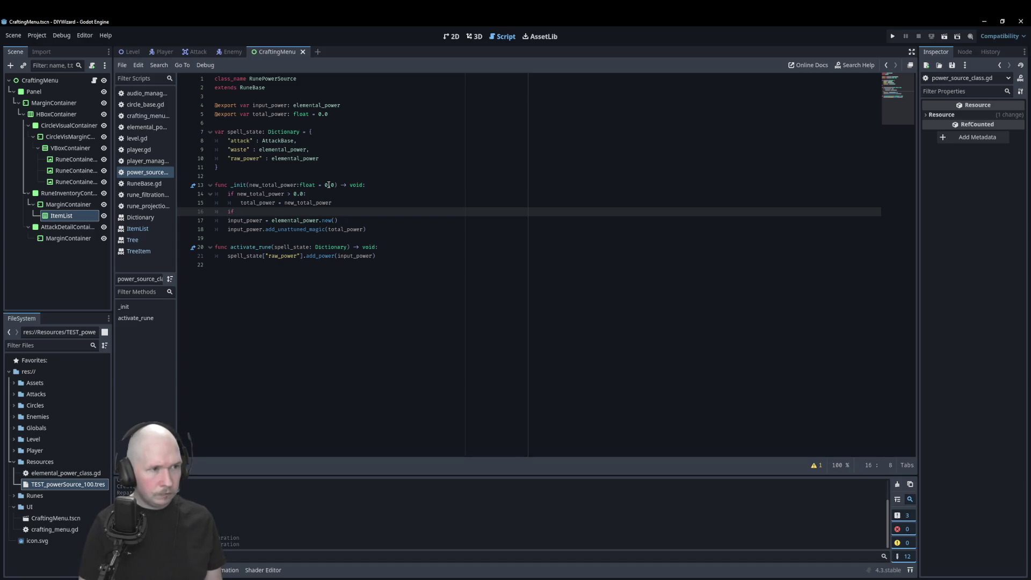
type("total")
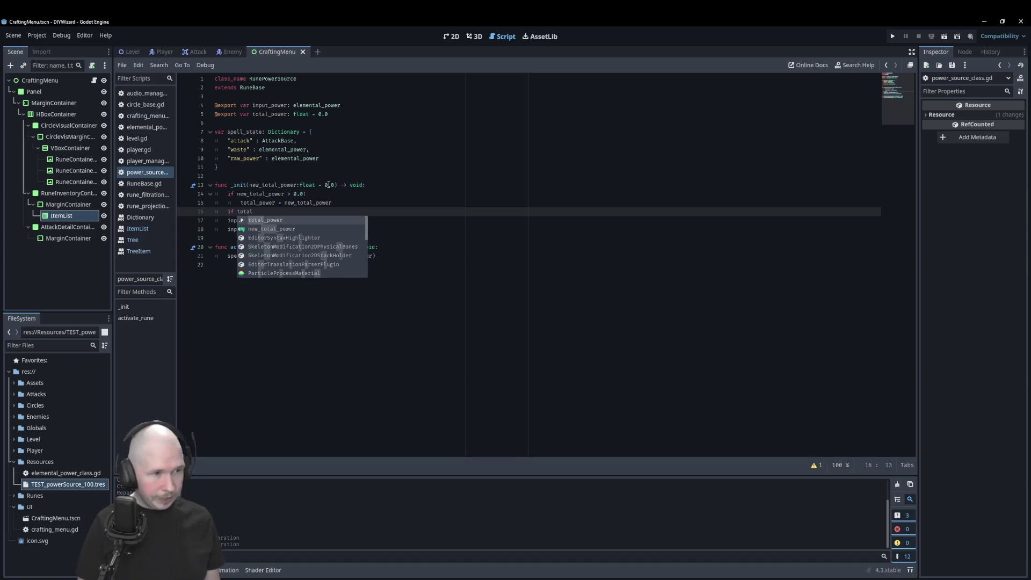
key("Return")
key("BackSpace")
type(">")
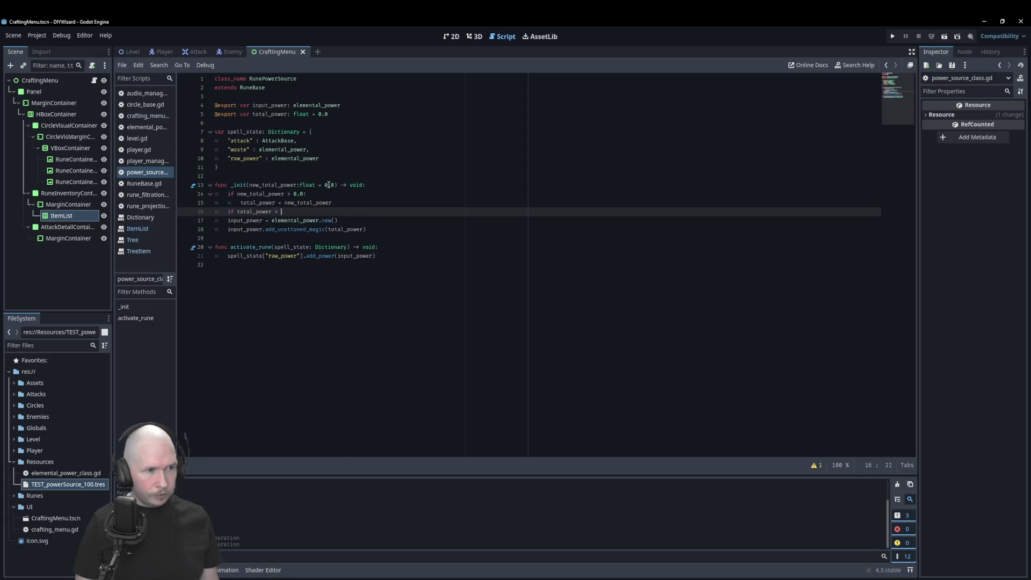
key("BackSpace")
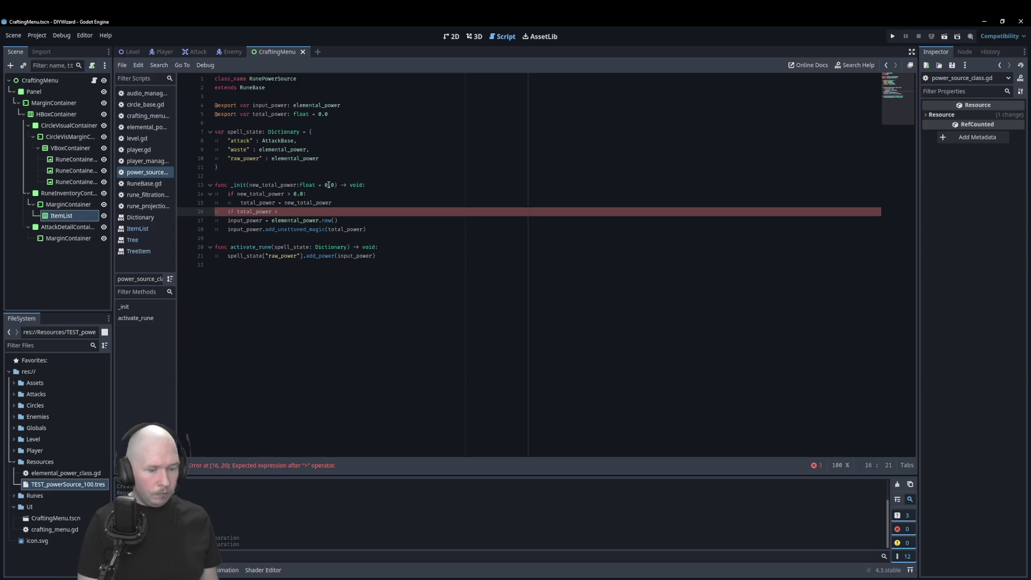
type("= 0.0:")
key("Return")
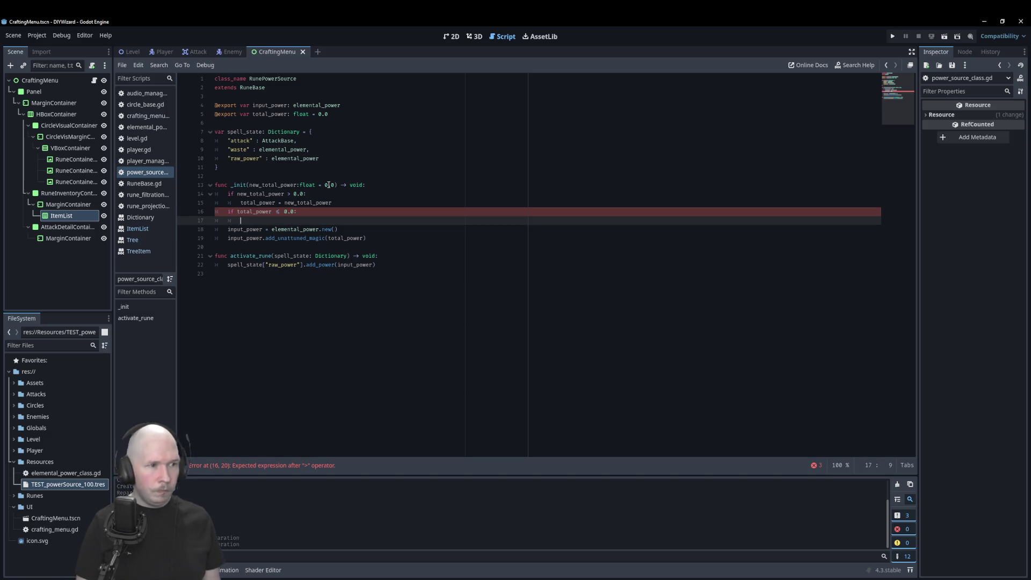
type("total_power")
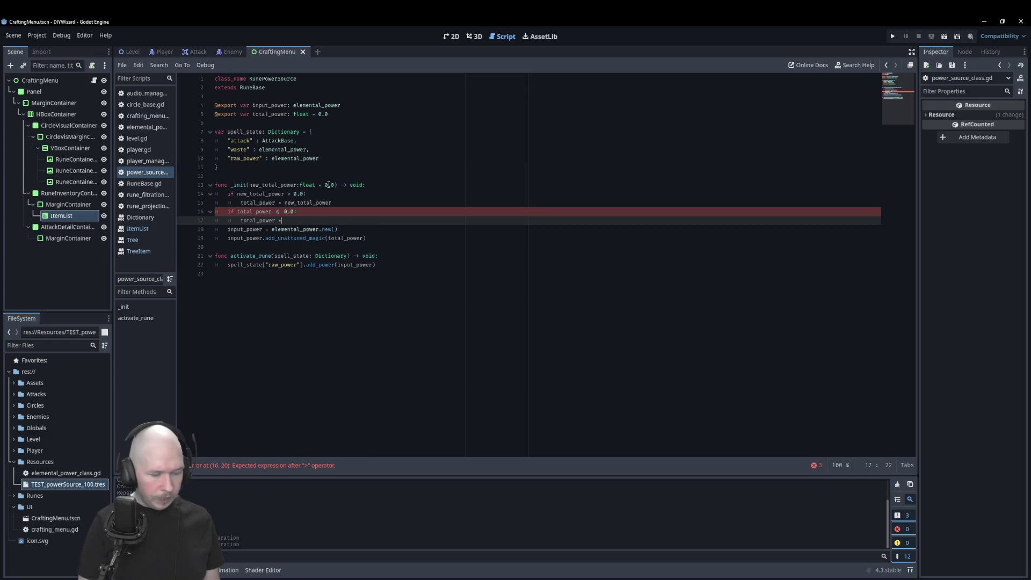
type(" = 100.0")
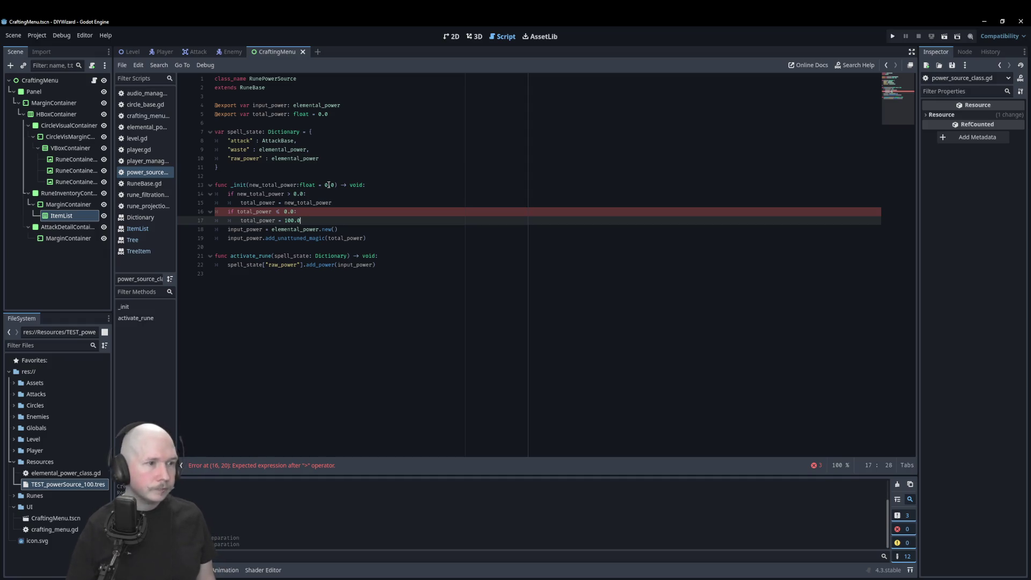
- Lower the fallback value to 10.0 and save the script
left_click(414, 214)
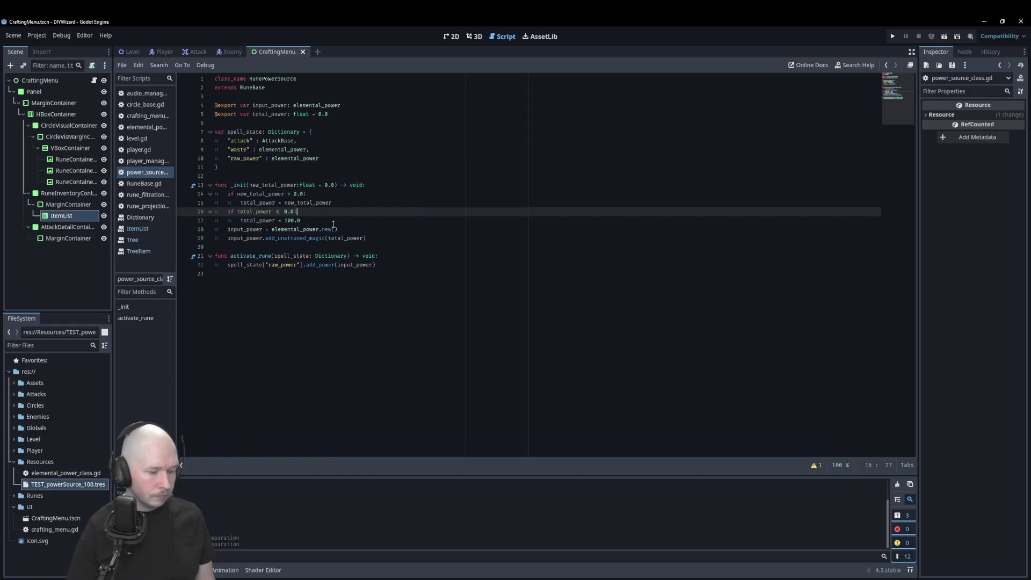
left_click(295, 221)
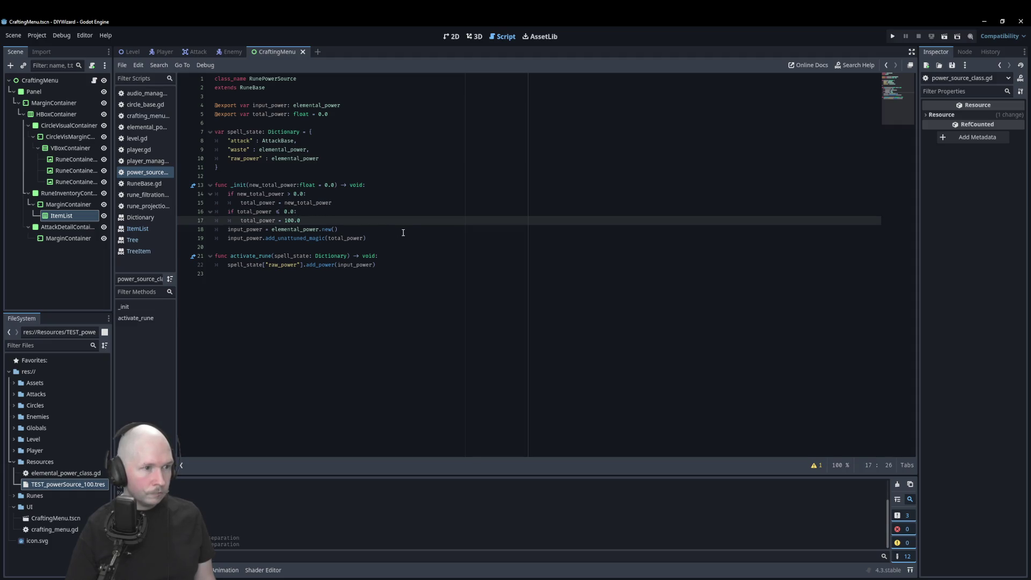
key("BackSpace")
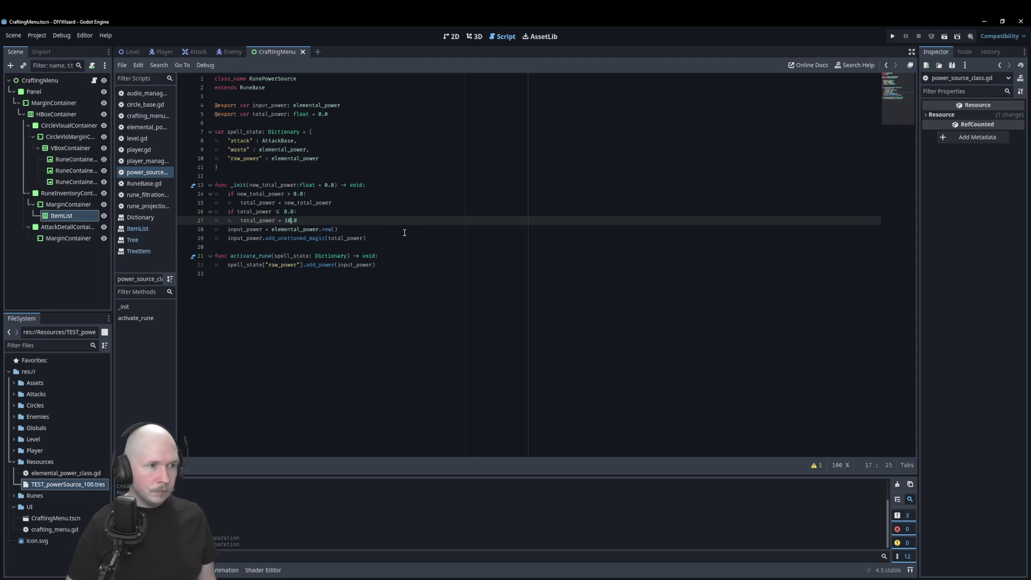
key("ctrl+s")
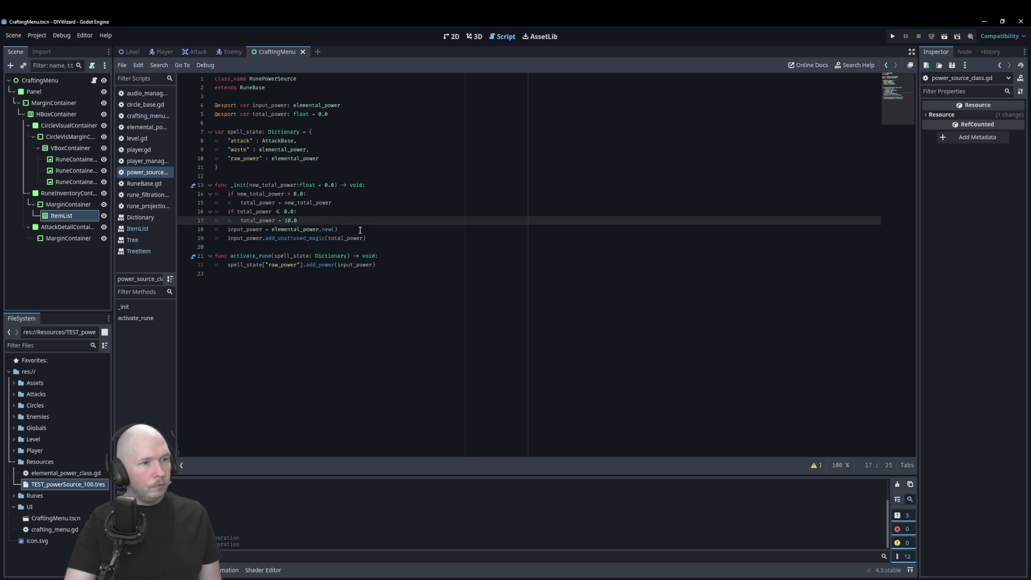
- Append '= elemental_power.new()' to the input_power export declaration
left_click(359, 230)
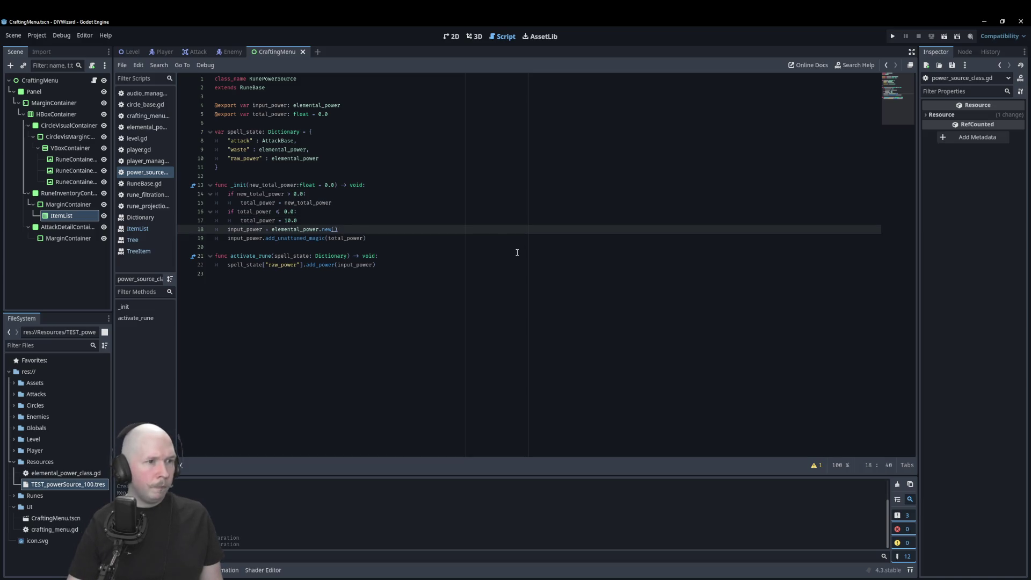
left_click(383, 103)
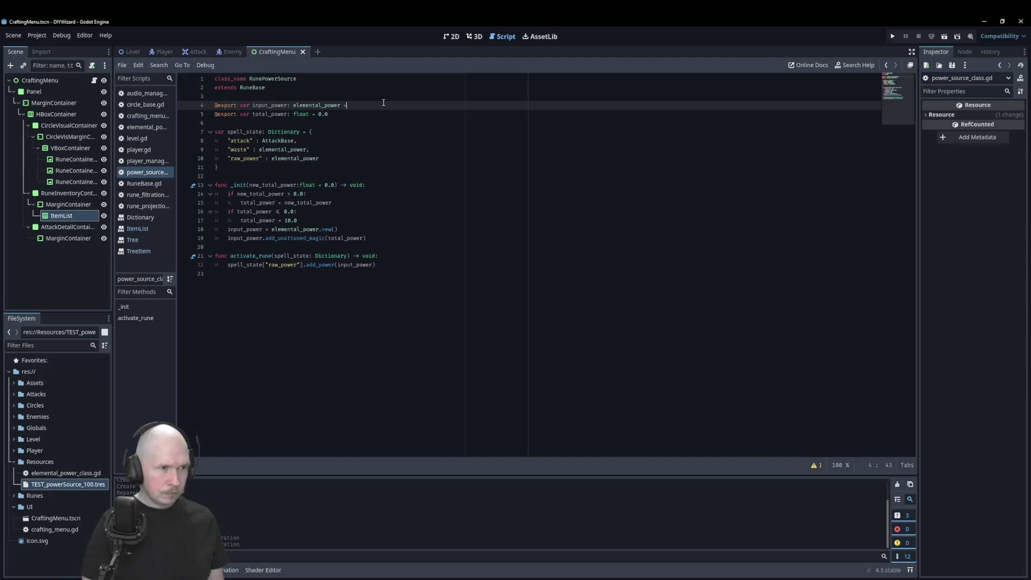
type("= elem")
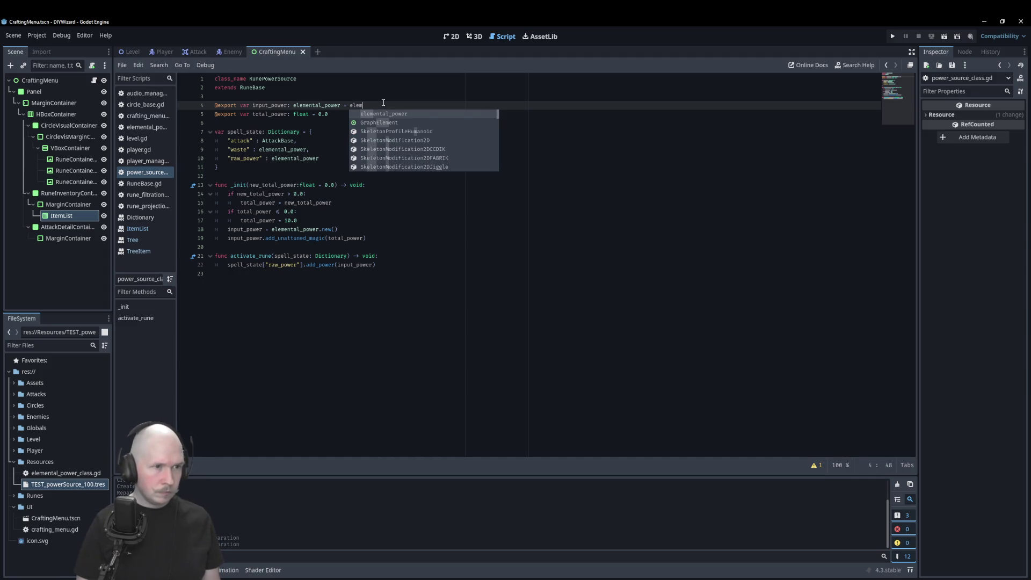
key("Return")
type("ne")
key("Return")
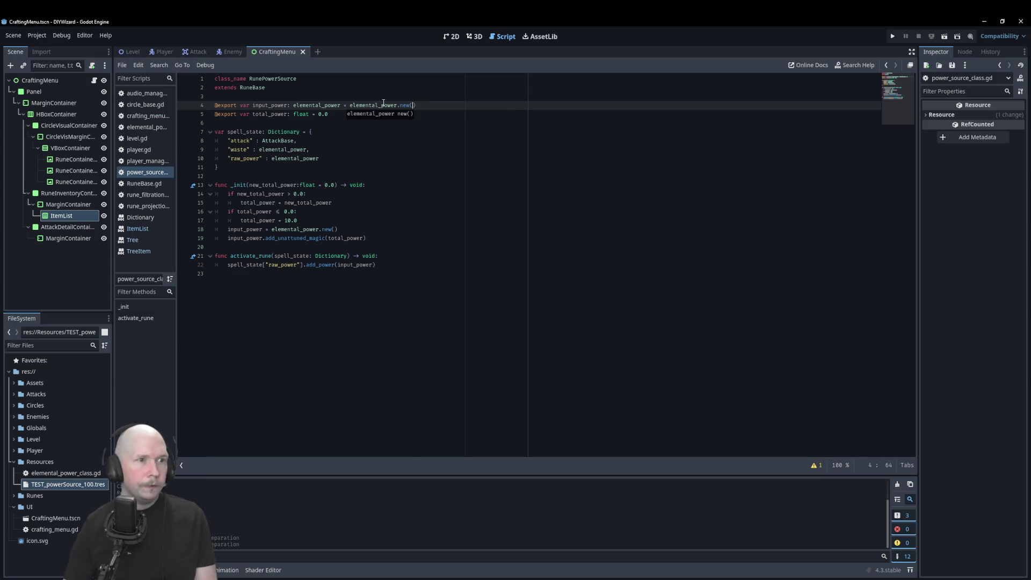
- Delete the redundant input_power creation line from _init
left_click_drag(340, 227, 208, 230)
key("BackSpace")
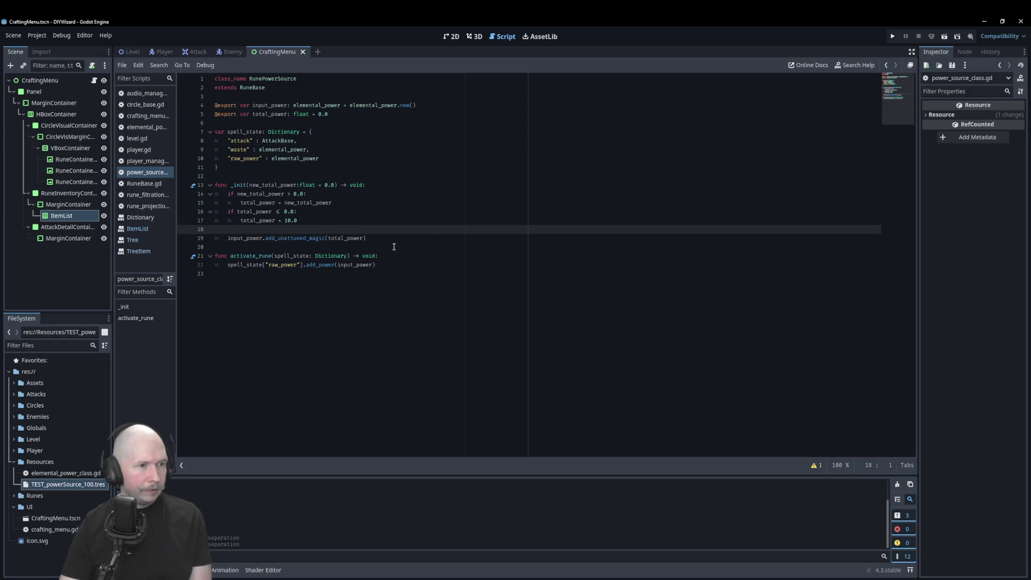
key("Return")
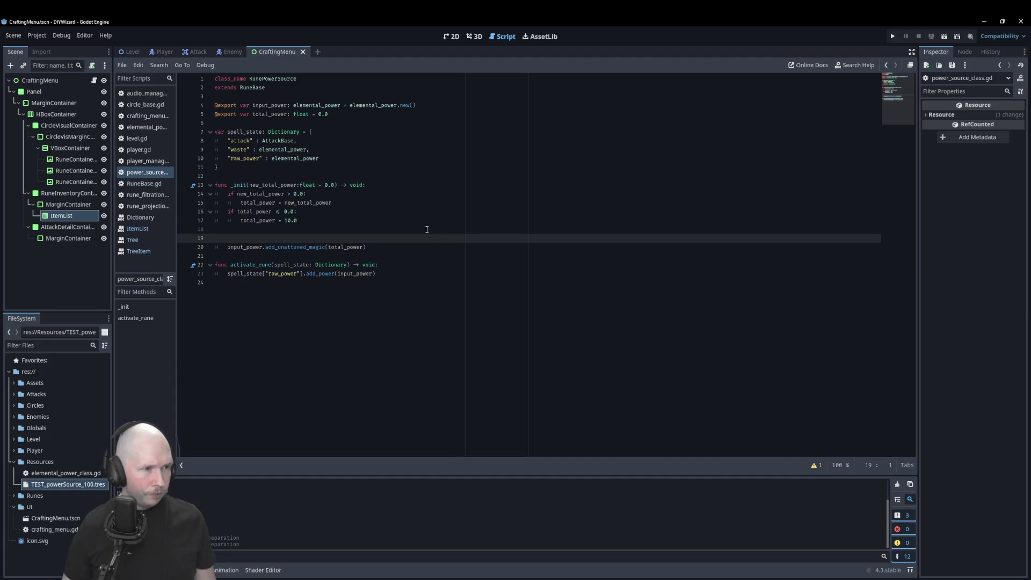
type("func _")
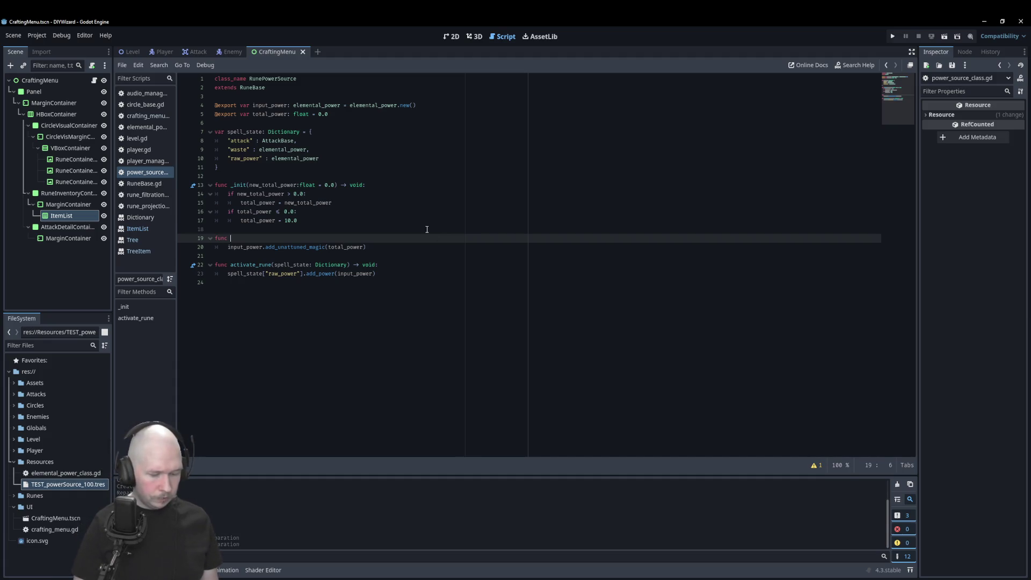
type("rea")
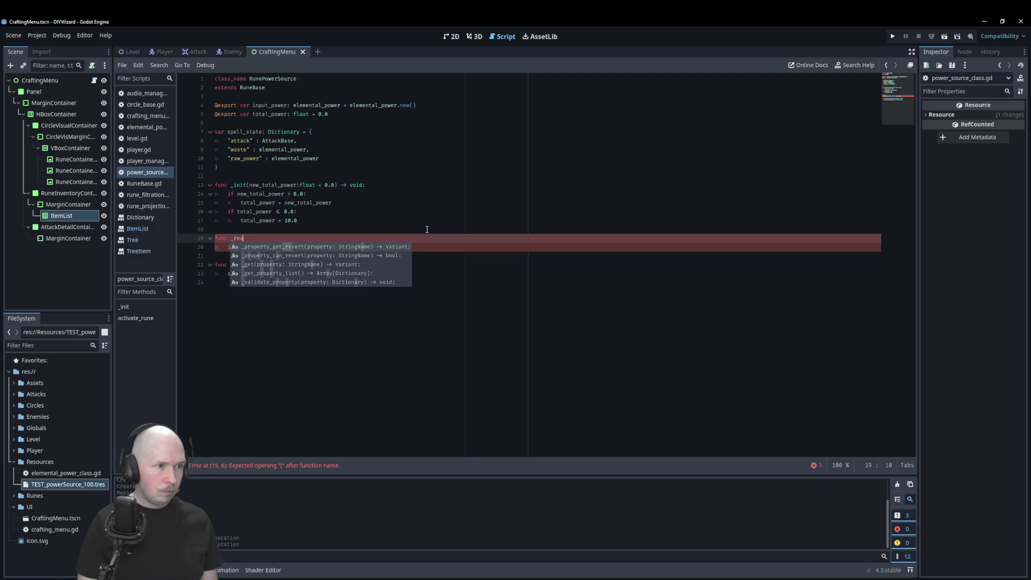
key("BackSpace")
key("BackSpace")
key("BackSpace")
type("rea")
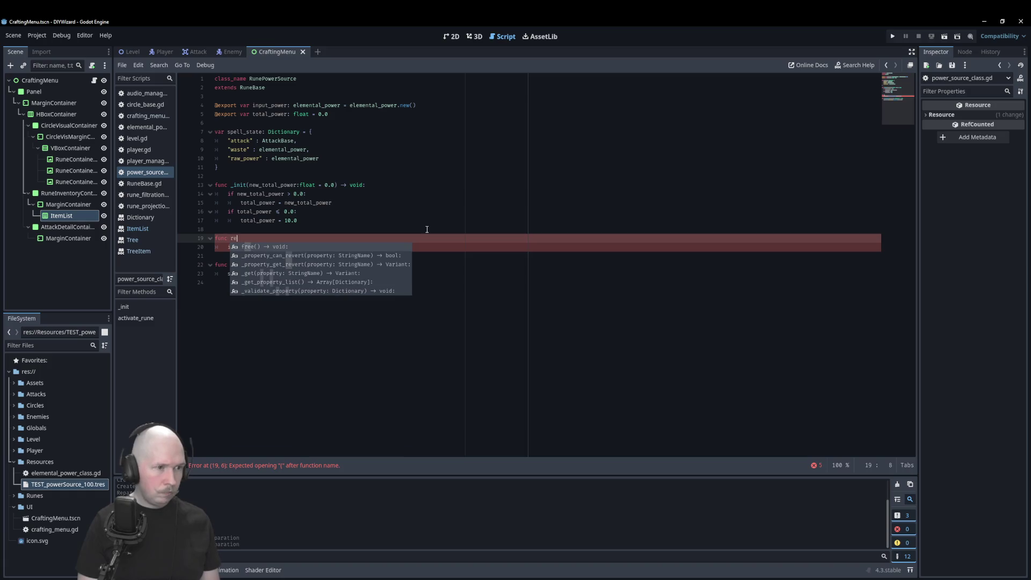
type("dy")
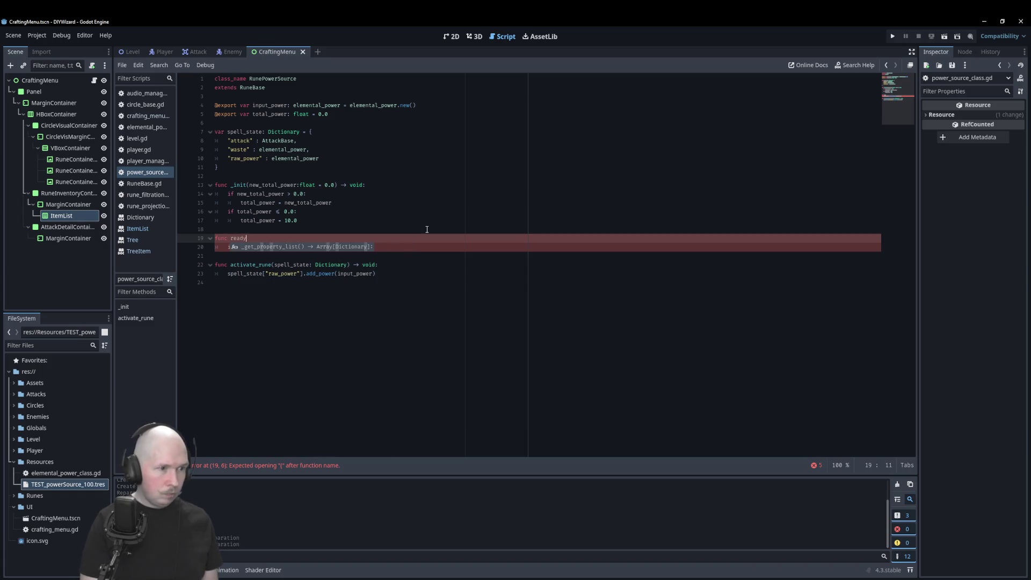
type("(")
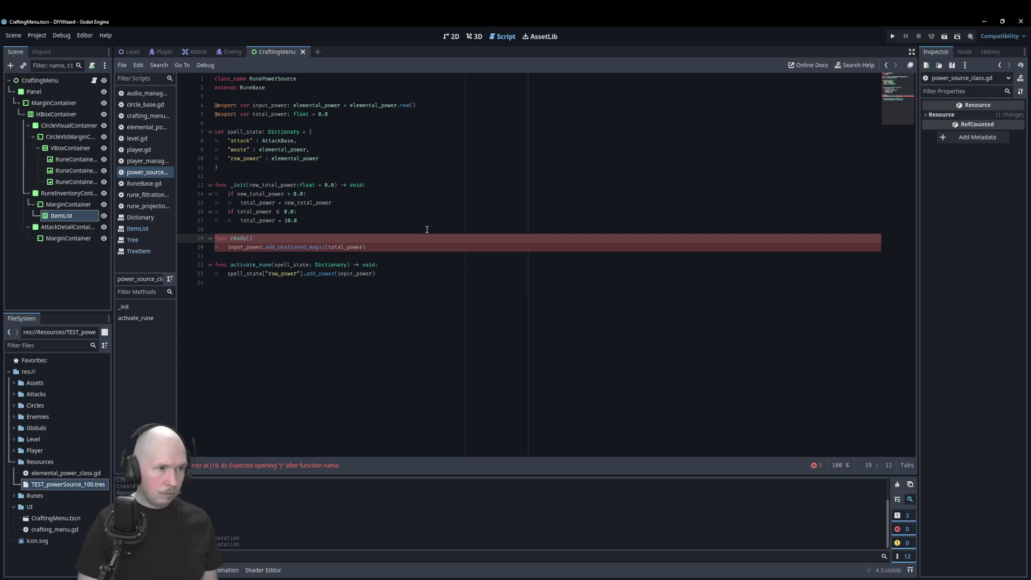
key("End")
key("shift+Home")
key("BackSpace")
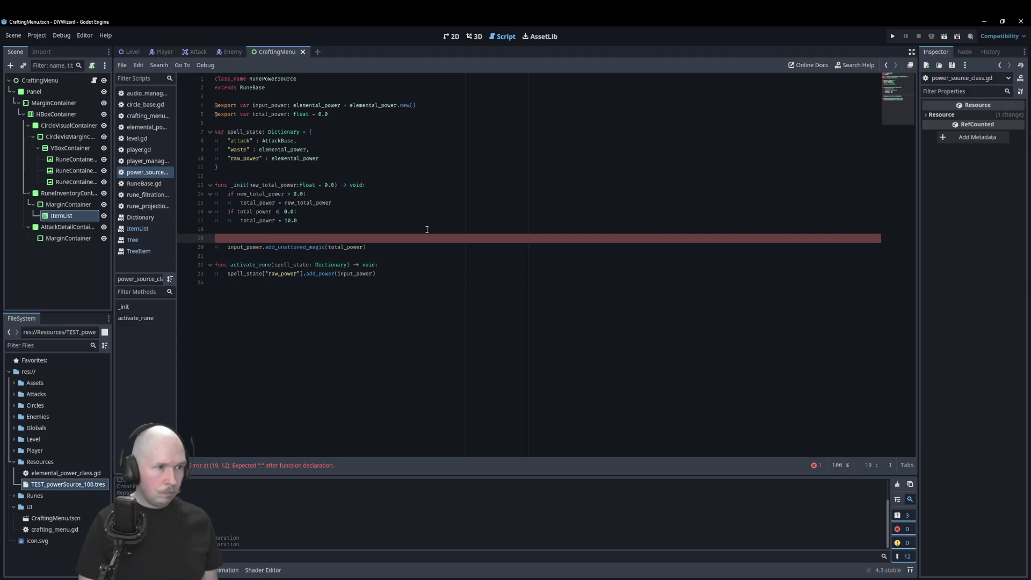